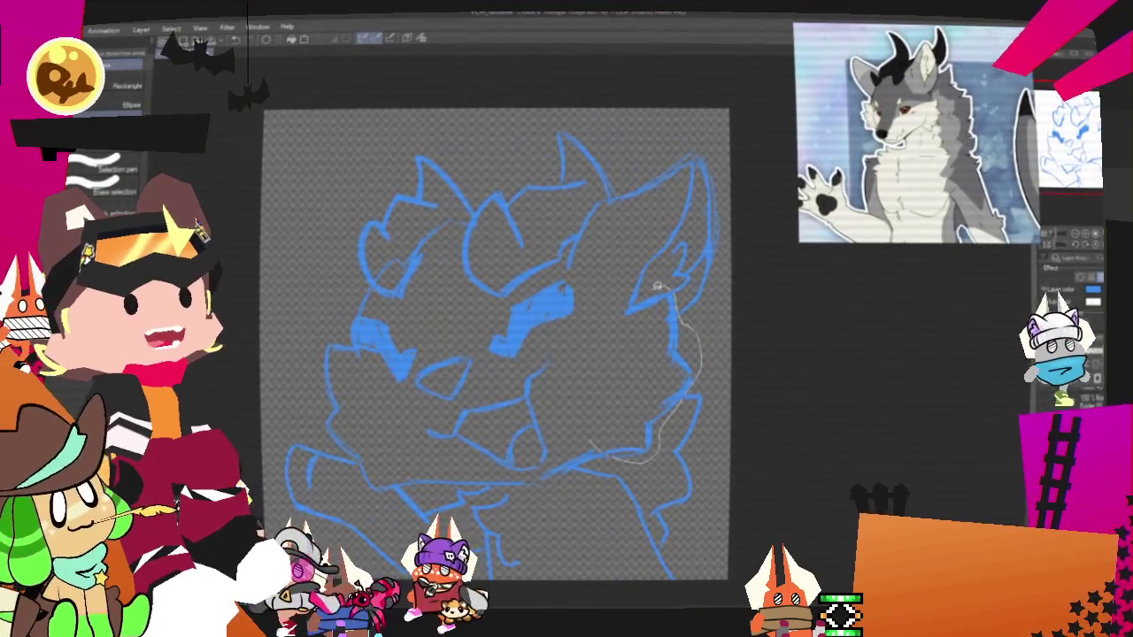
- Rotate the lassoed cheek strokes slightly, then lasso the muzzle and tilt it clockwise
click(690, 481)
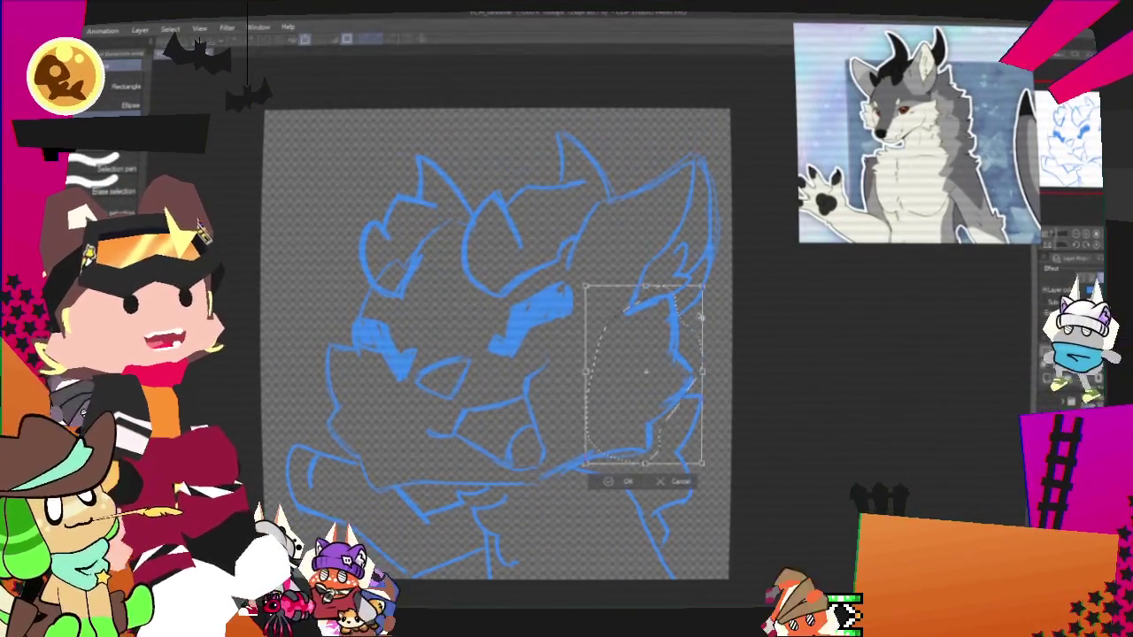
drag(705, 321, 708, 350)
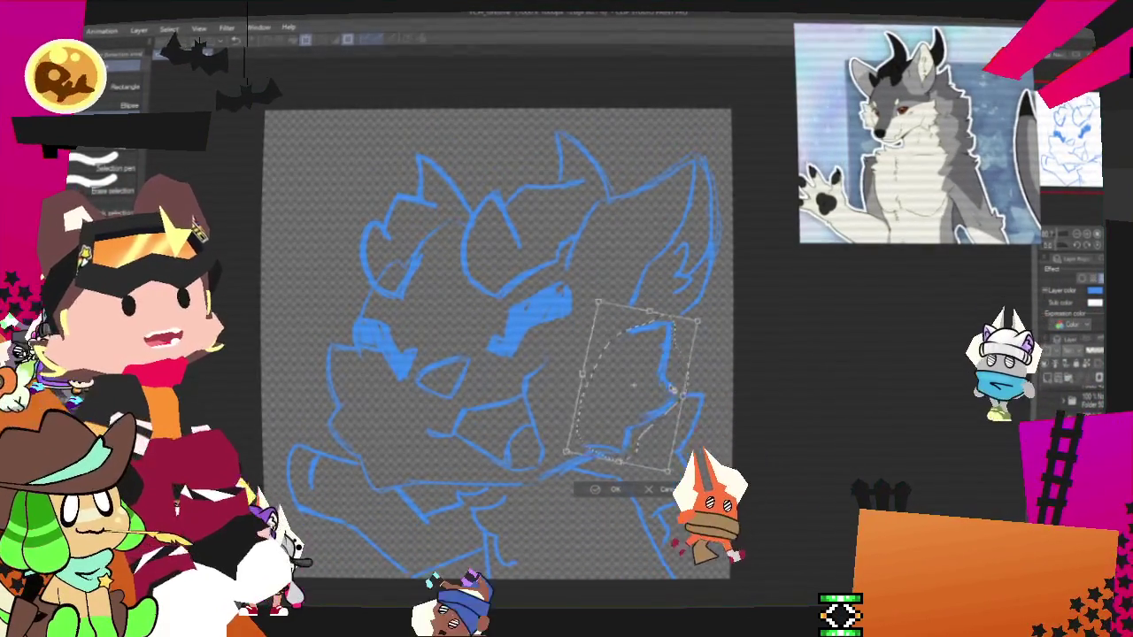
click(614, 488)
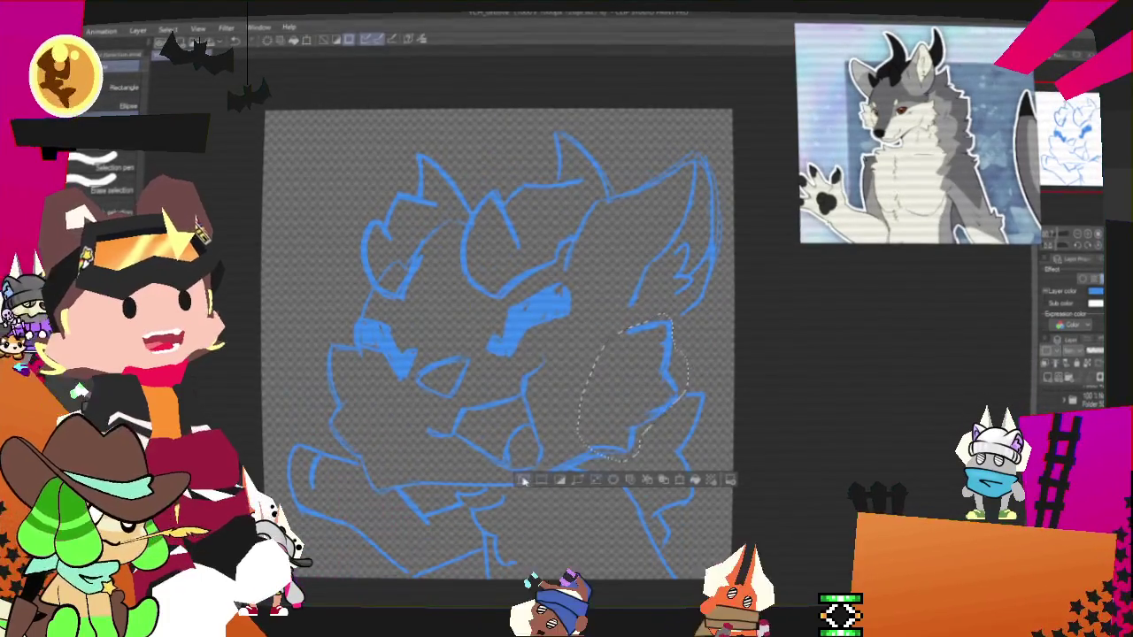
drag(414, 476, 357, 338)
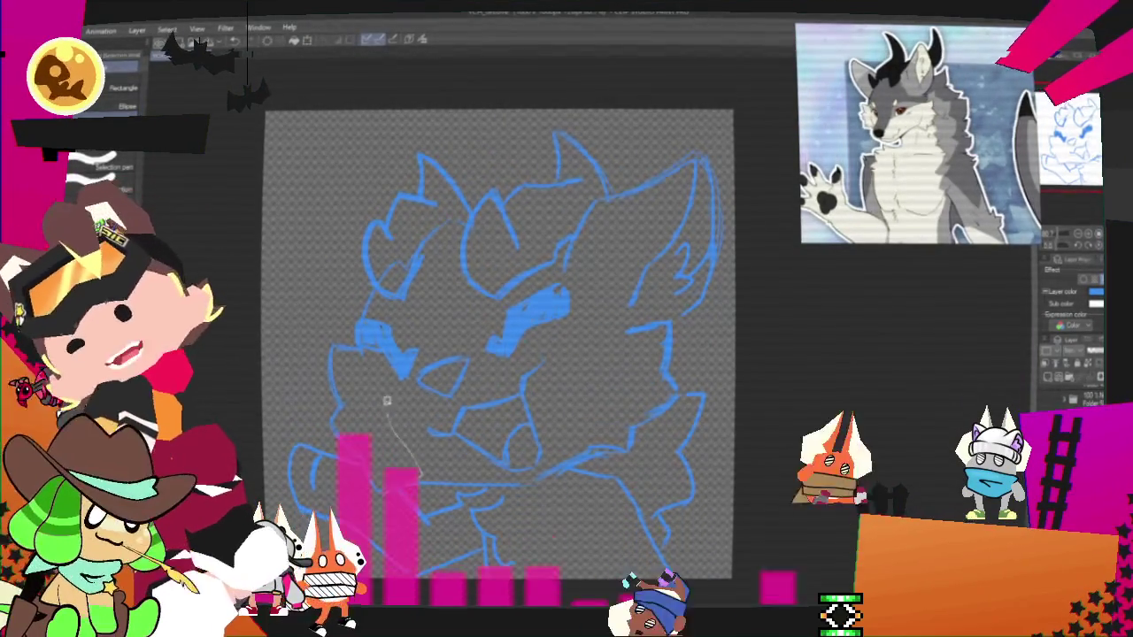
drag(330, 412, 399, 495)
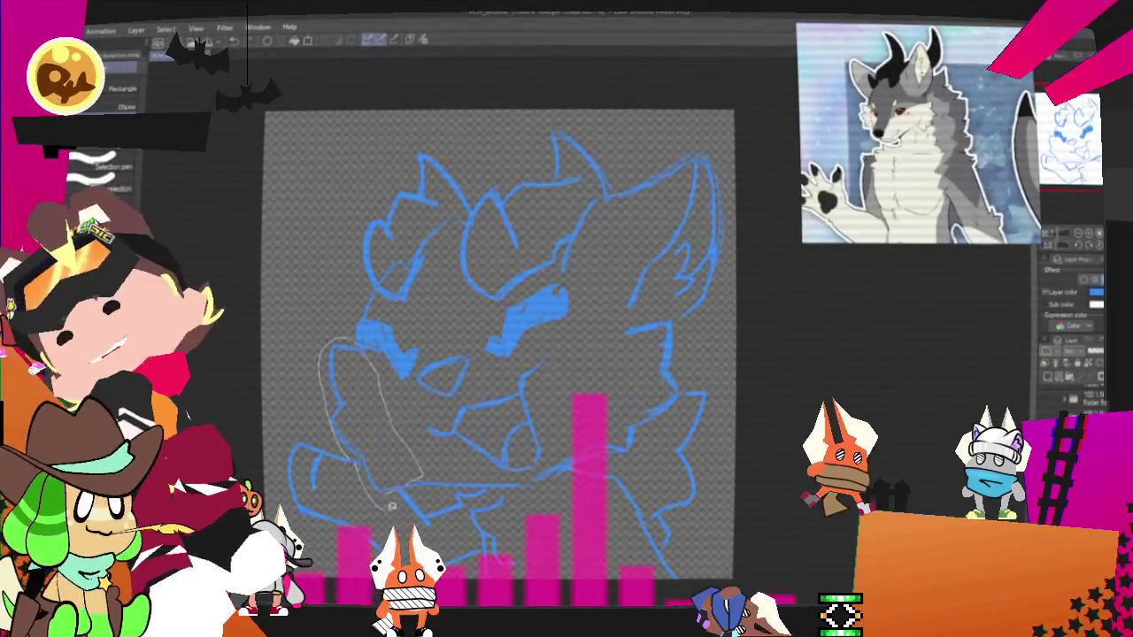
key(ctrl+t)
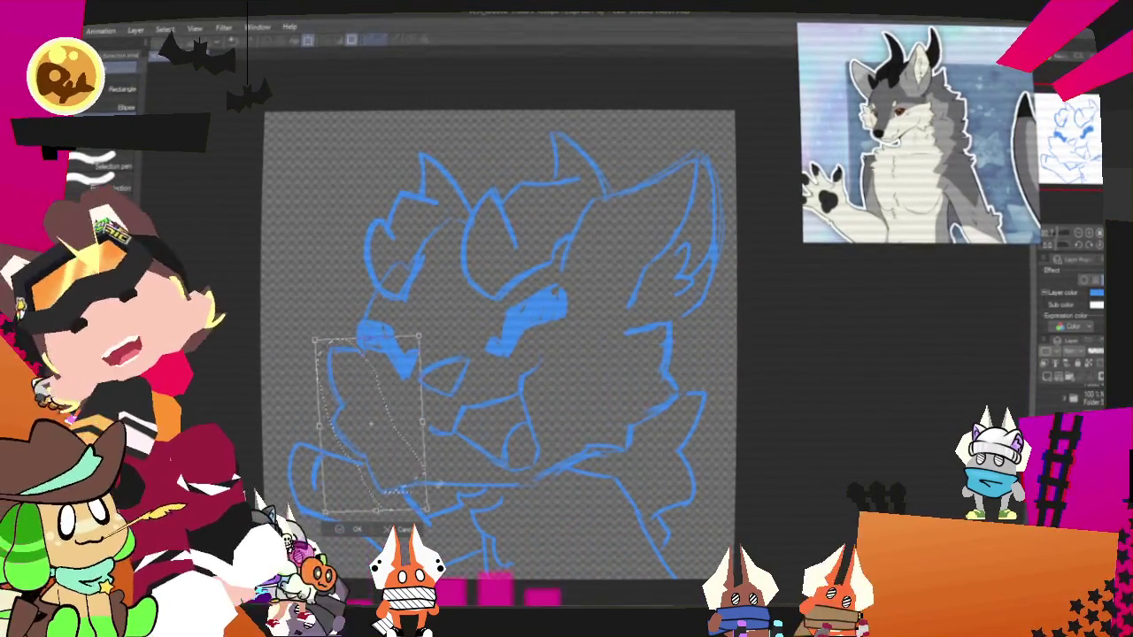
drag(396, 478, 412, 474)
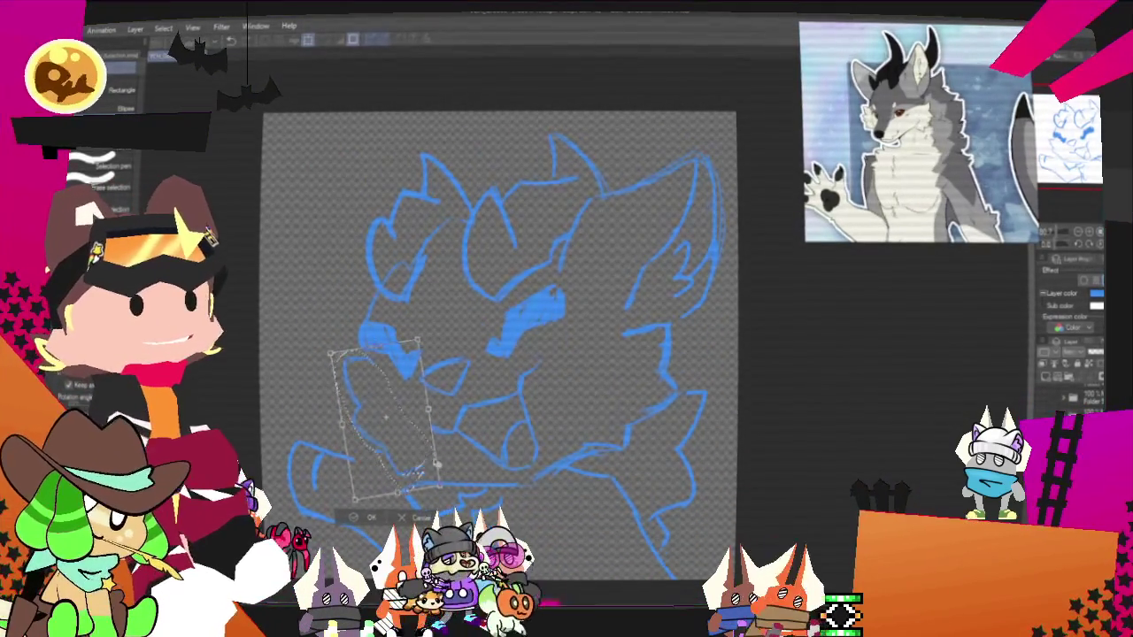
key(Return)
key(ctrl+d)
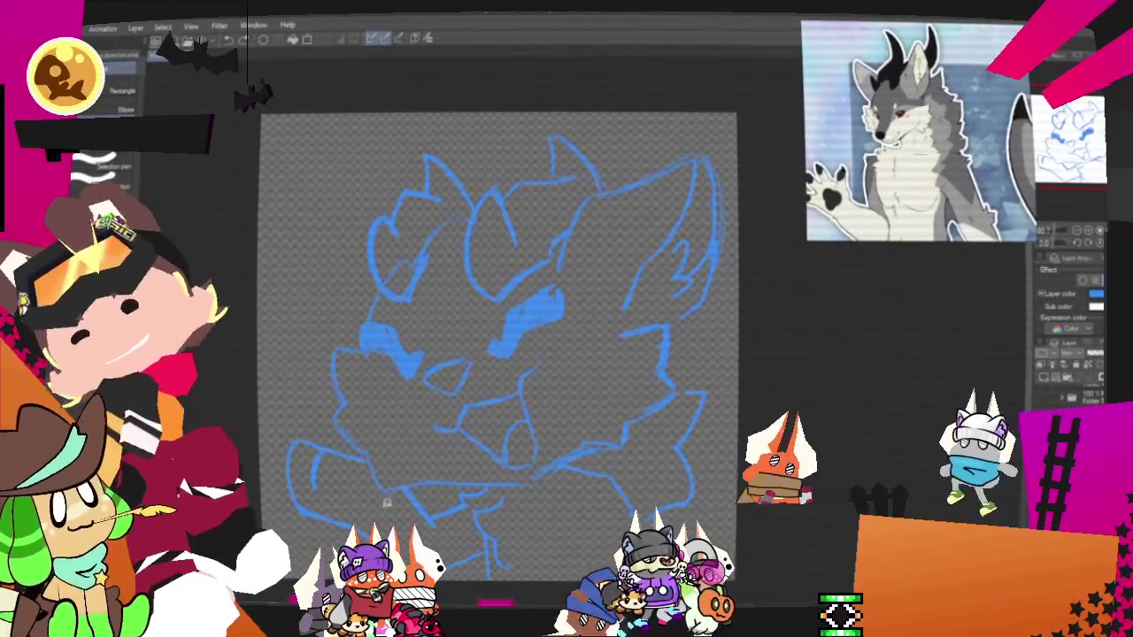
- Lasso the left jaw, then shrink it and tilt it counterclockwise
mouse_move(376, 354)
mouse_down()
mouse_move(353, 440)
mouse_move(340, 443)
mouse_up()
key(ctrl+t)
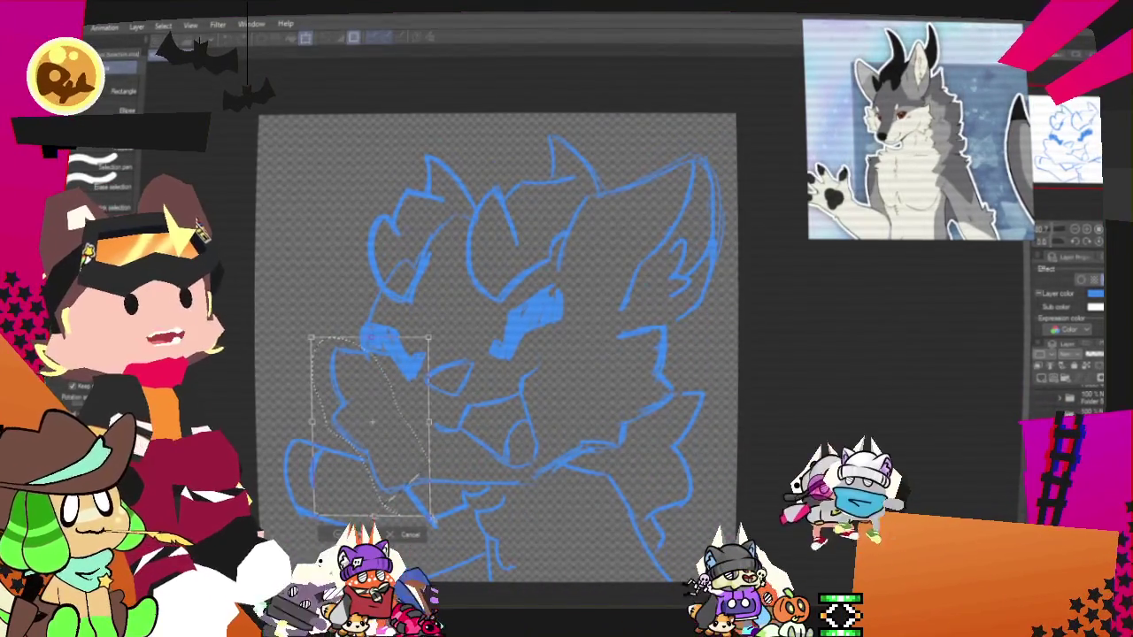
drag(432, 521, 443, 492)
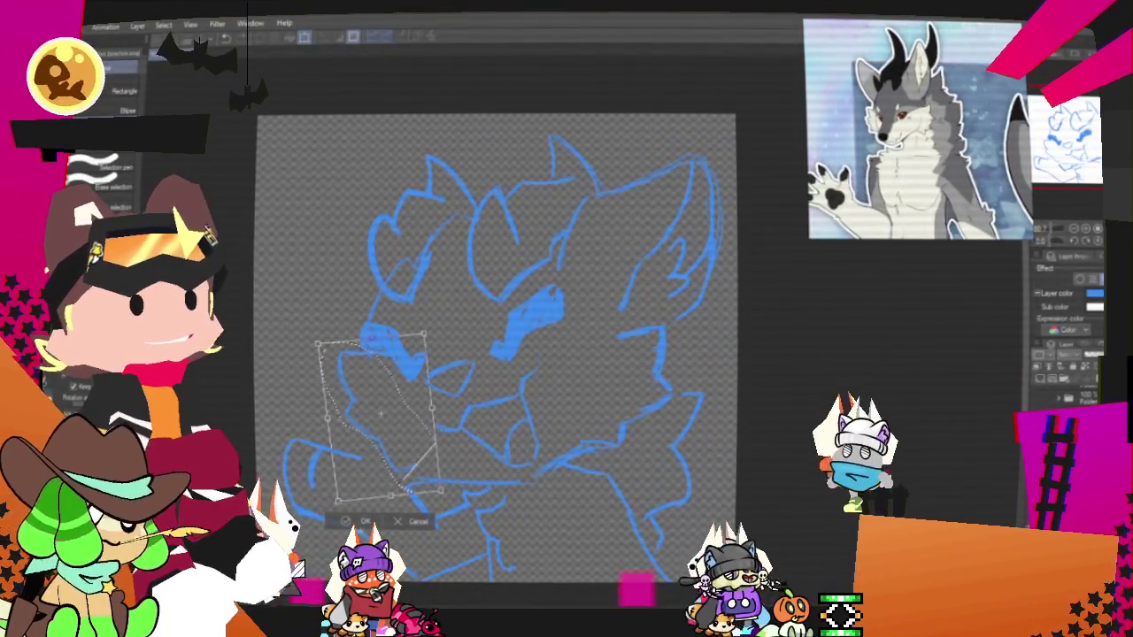
key(Return)
- Lasso the chin, transform it and commit the change
drag(405, 480, 521, 476)
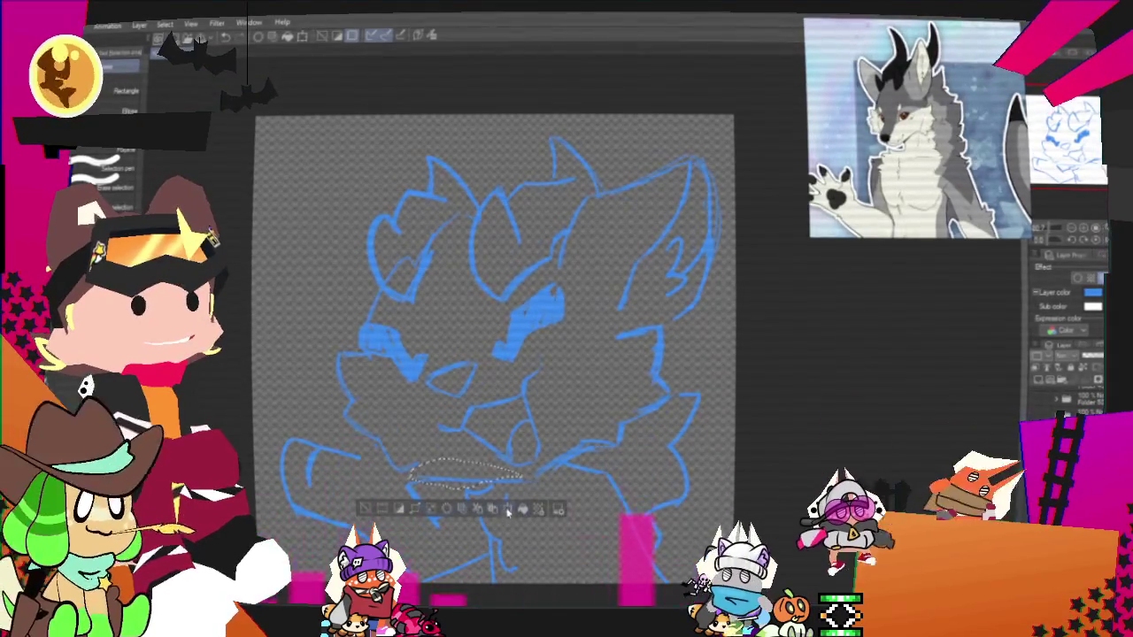
click(508, 510)
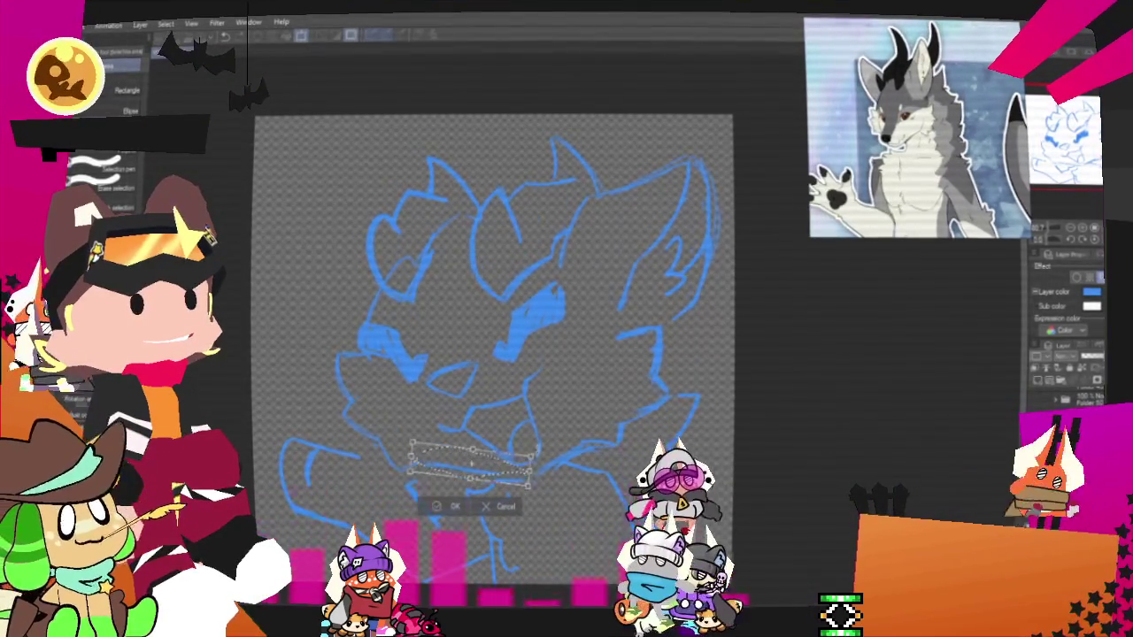
key(Return)
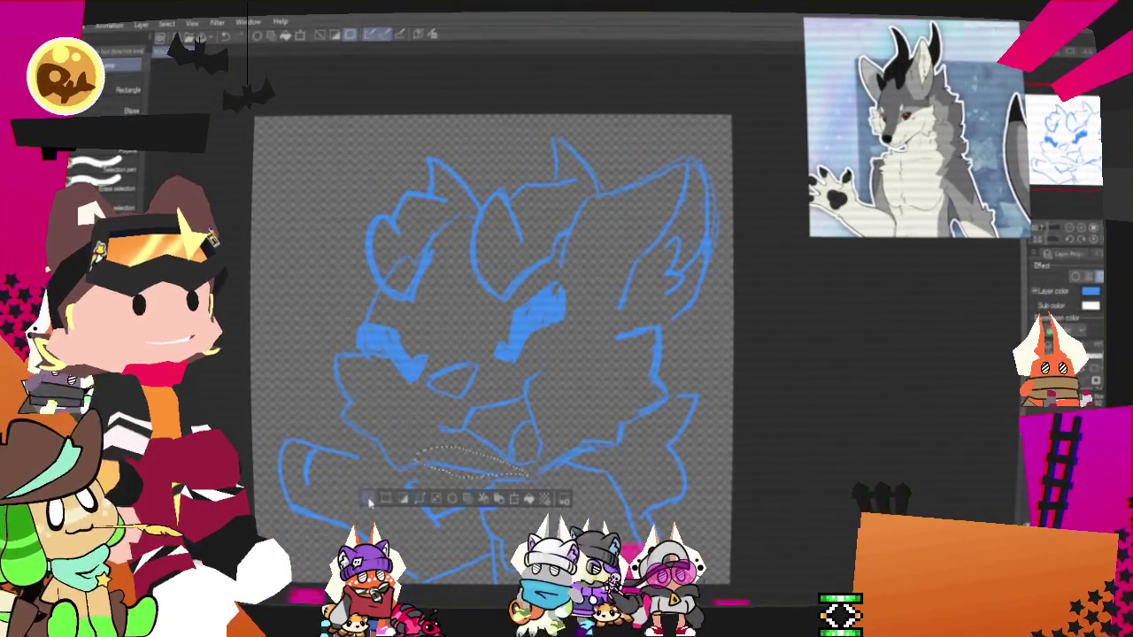
click(371, 500)
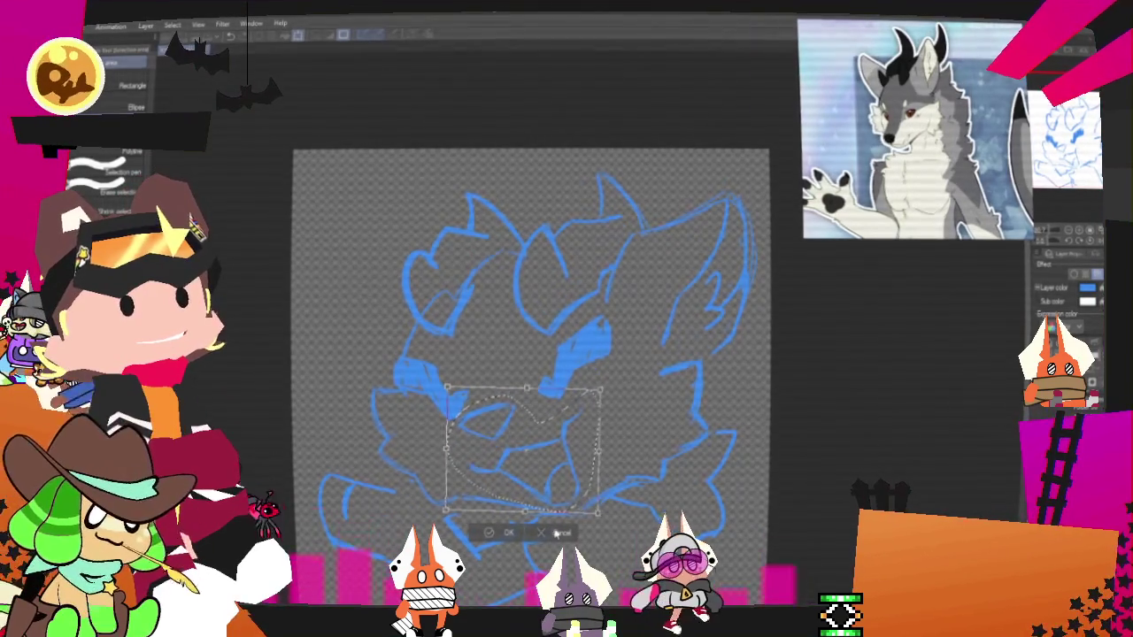
key(Return)
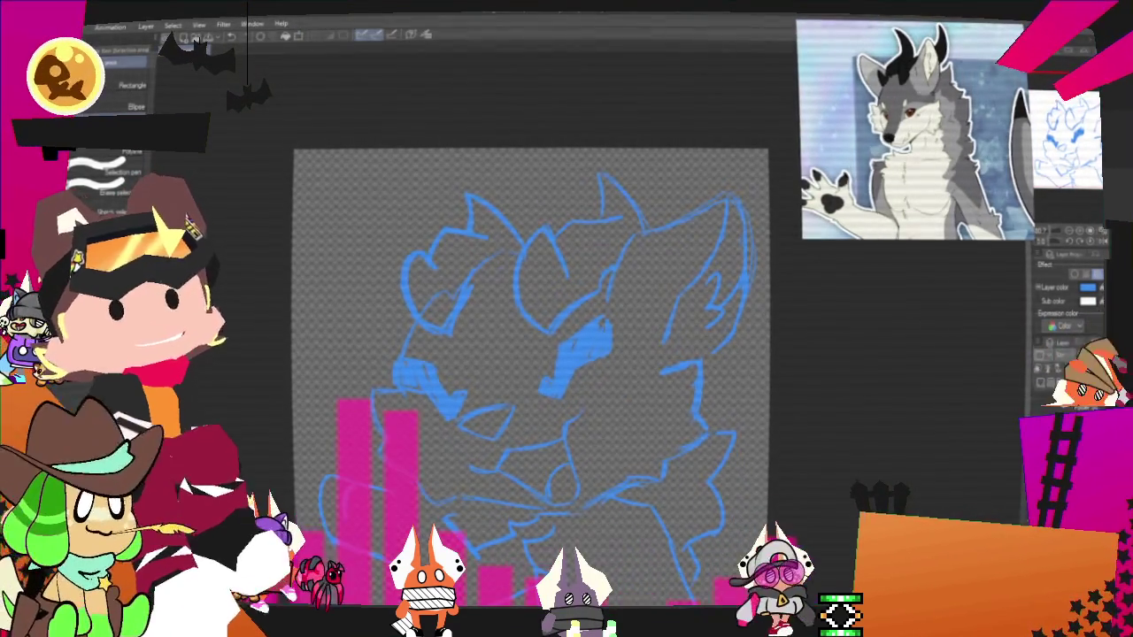
key(p)
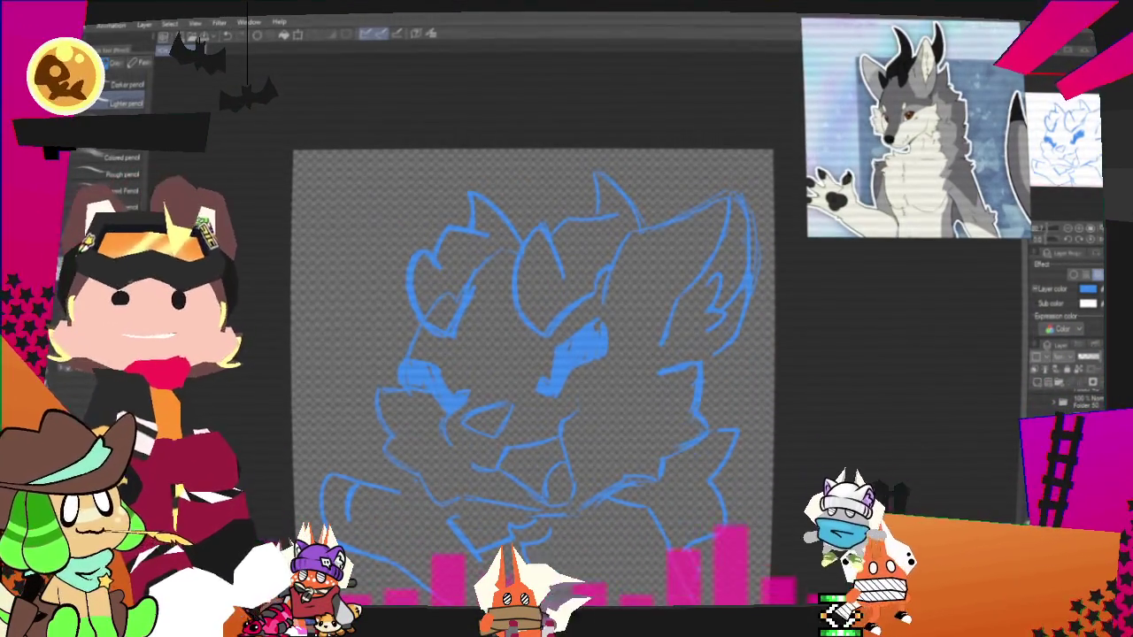
scroll(607, 404, down, 2)
- Zoom and pan the canvas to frame the blue wolf sketch for inking
scroll(560, 392, up, 2)
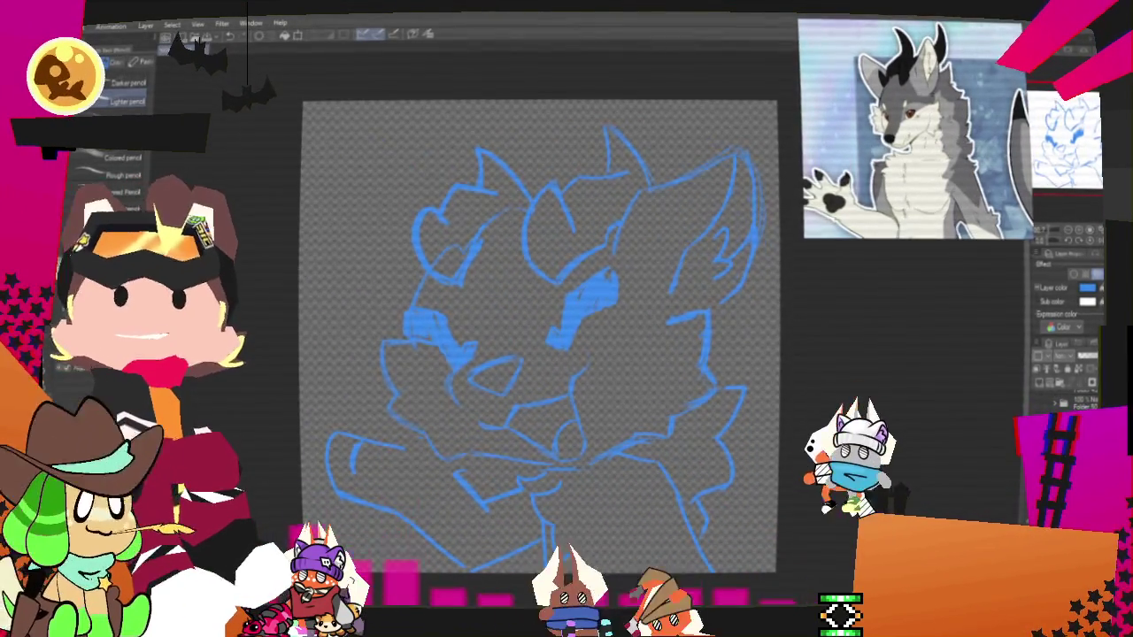
drag(744, 460, 734, 453)
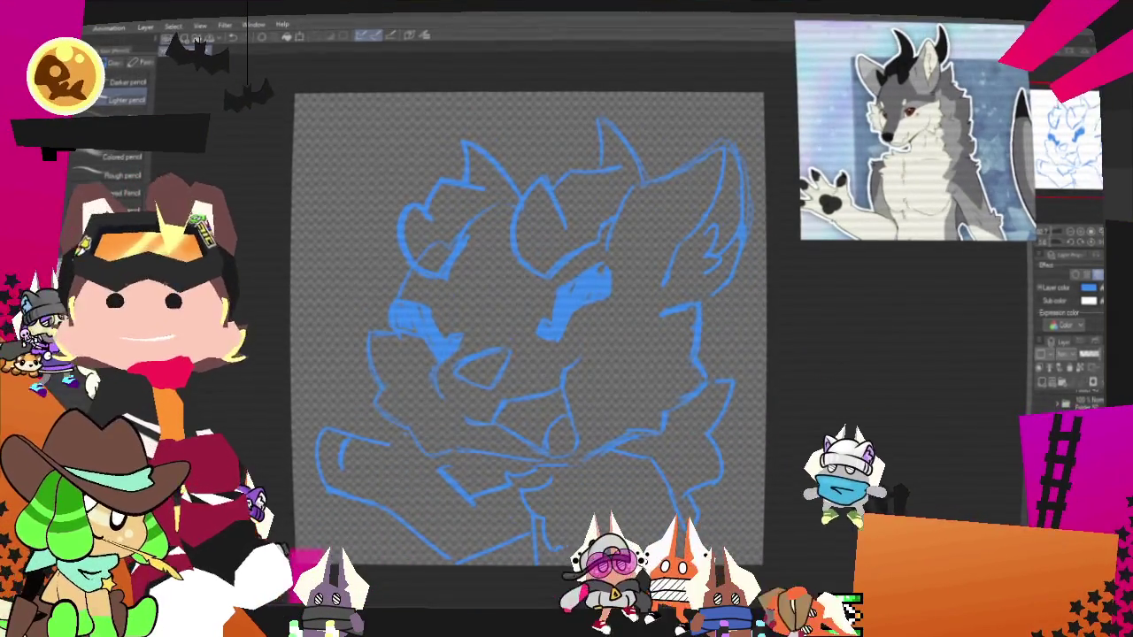
drag(733, 453, 754, 429)
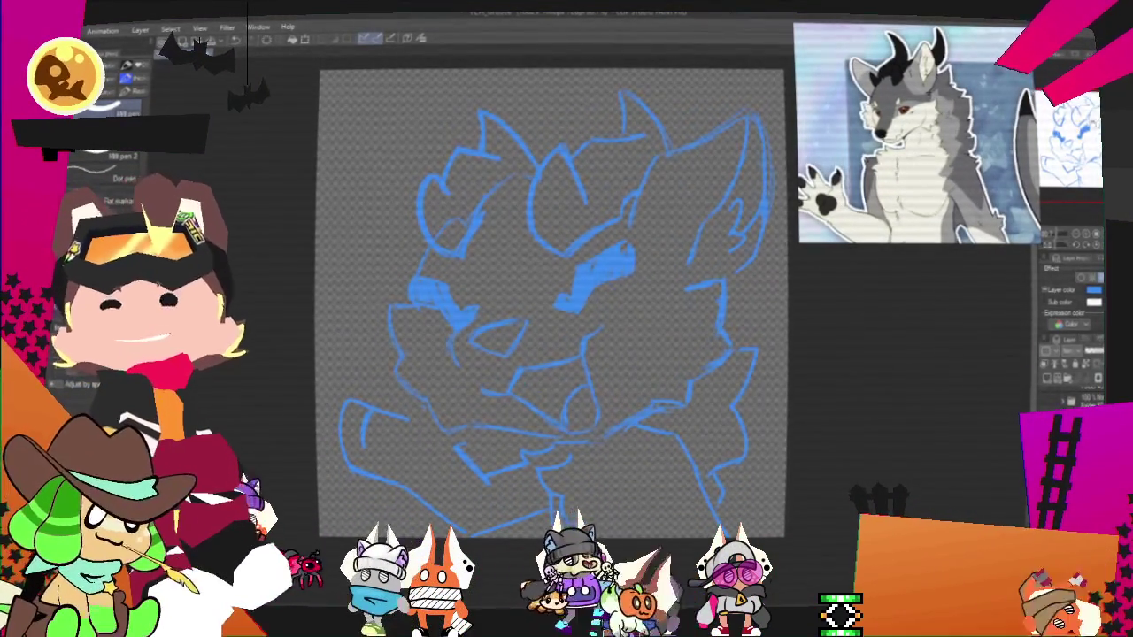
scroll(549, 301, up, 2)
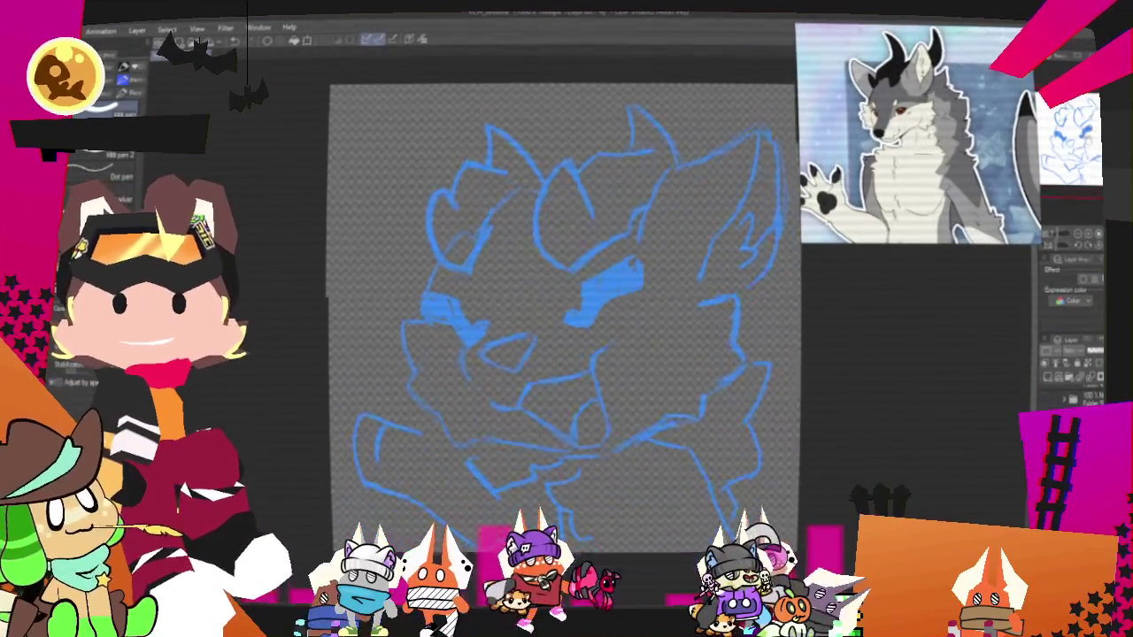
scroll(549, 318, down, 2)
- Ink the outer contour of the right ear in black, redoing the unsatisfying stroke
mouse_move(688, 285)
mouse_down()
mouse_move(746, 270)
mouse_move(727, 324)
mouse_up()
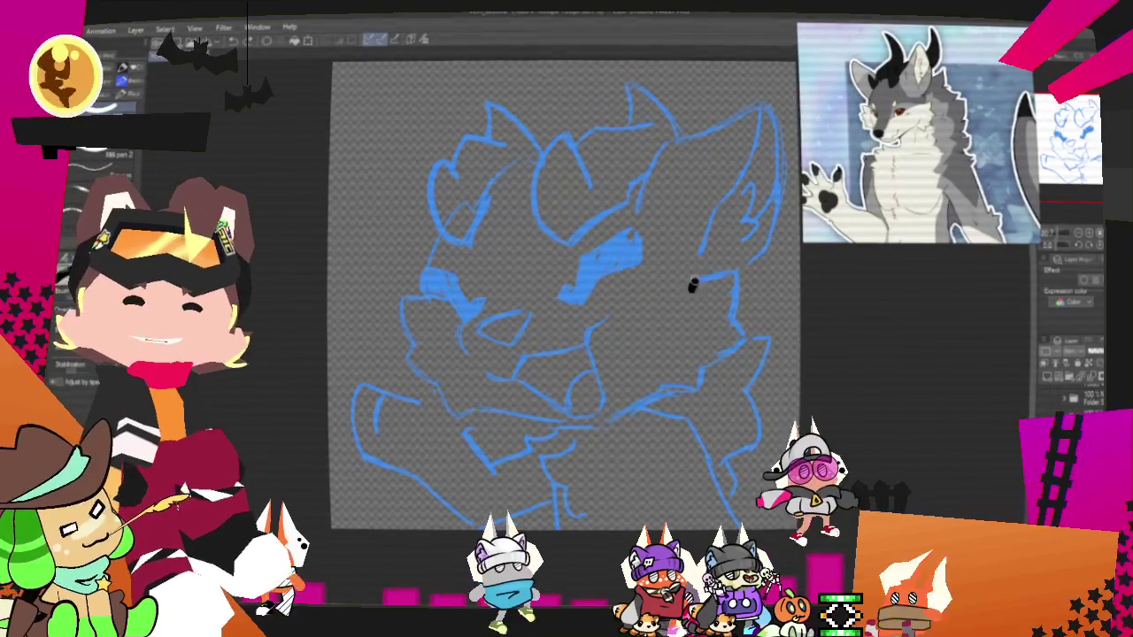
drag(748, 283, 744, 350)
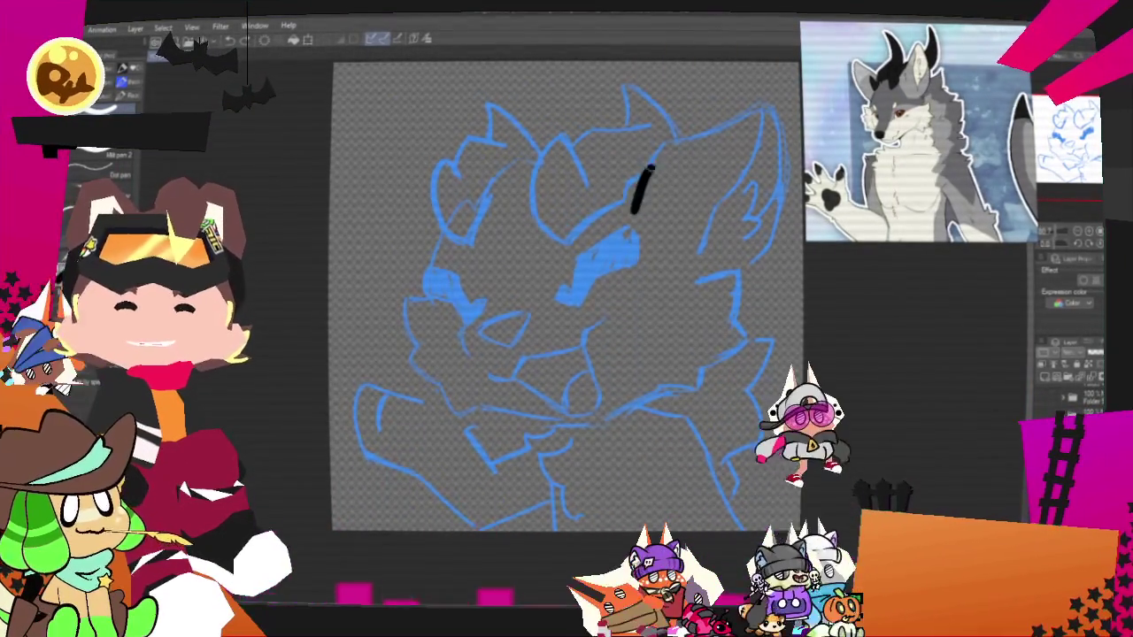
key(ctrl+z)
mouse_move(633, 208)
mouse_down()
mouse_move(677, 141)
mouse_move(739, 259)
mouse_move(704, 274)
mouse_up()
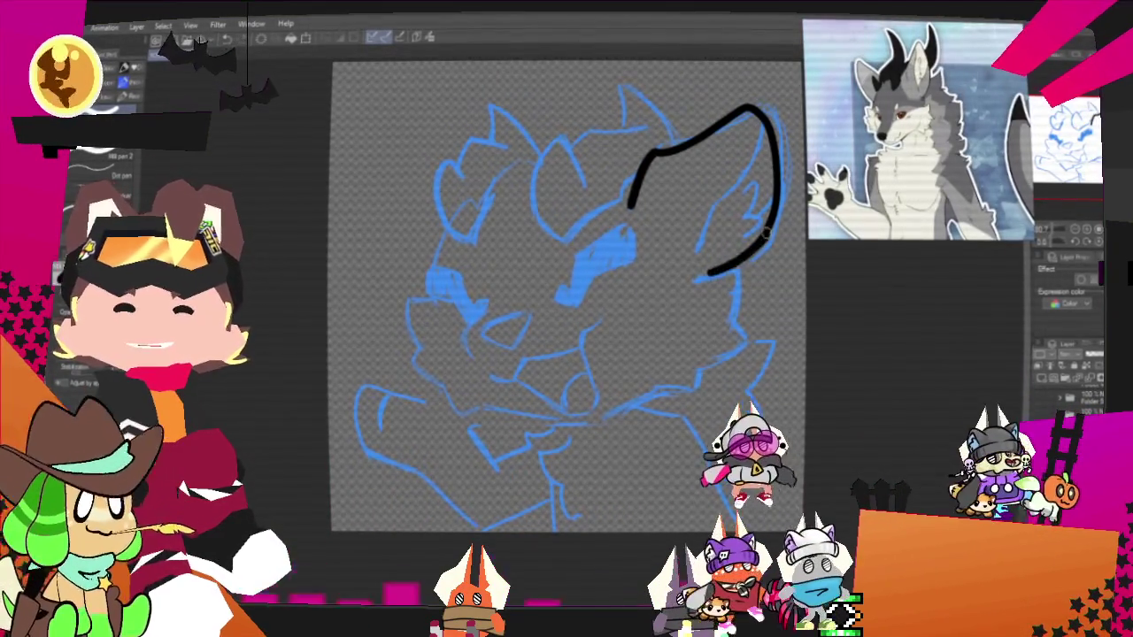
key(ctrl+y)
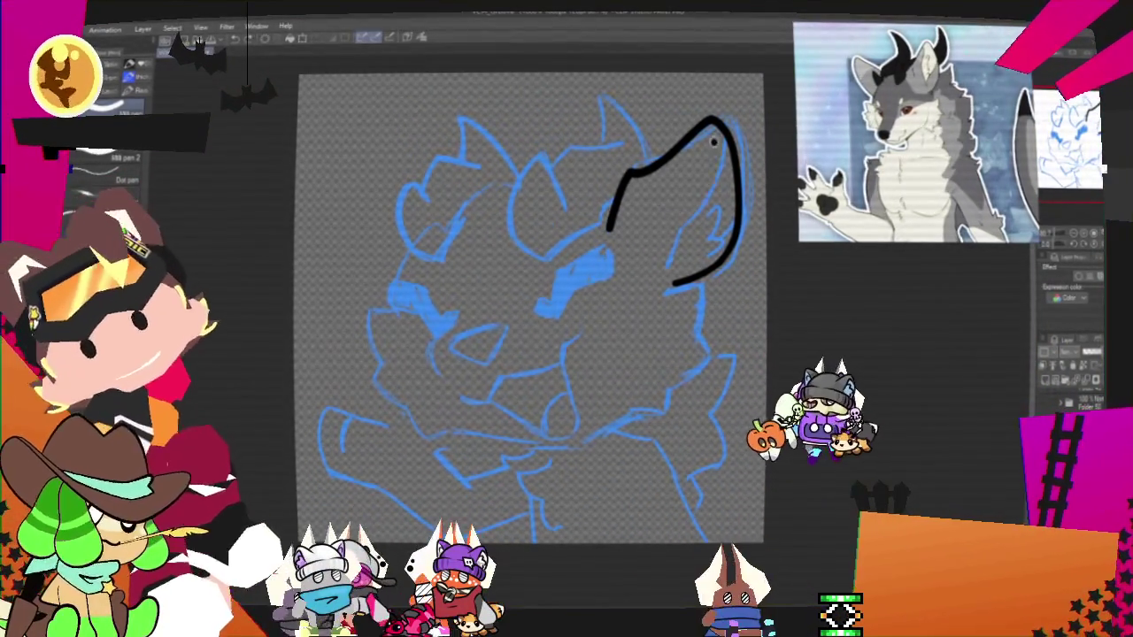
- Draw the inner-ear line with a small curl inside the right ear
drag(715, 141, 657, 276)
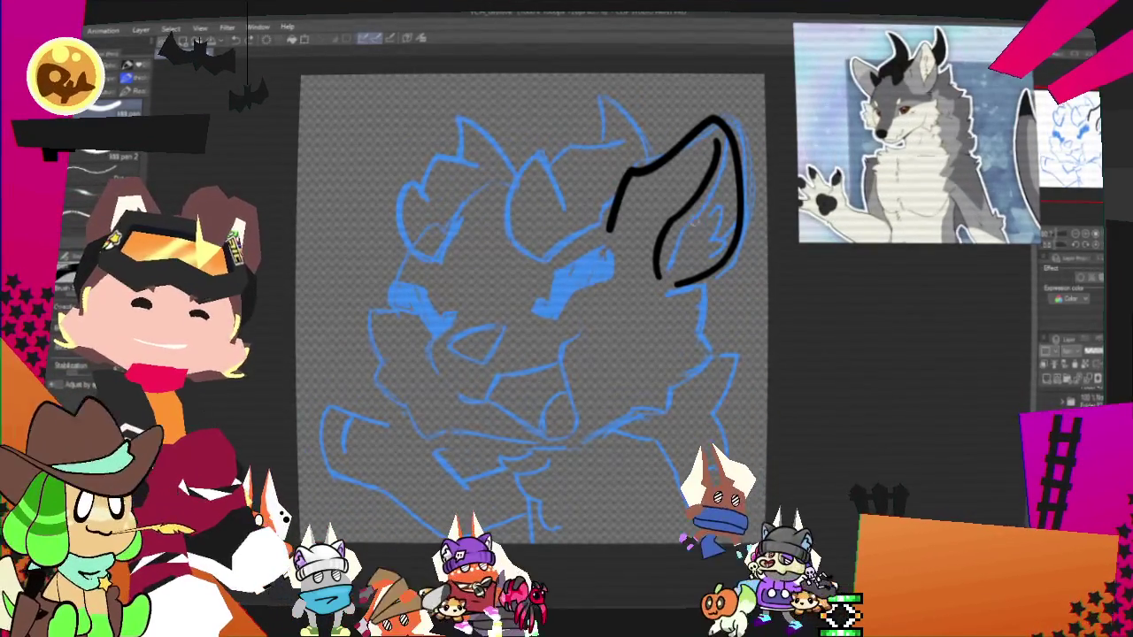
drag(722, 199, 706, 246)
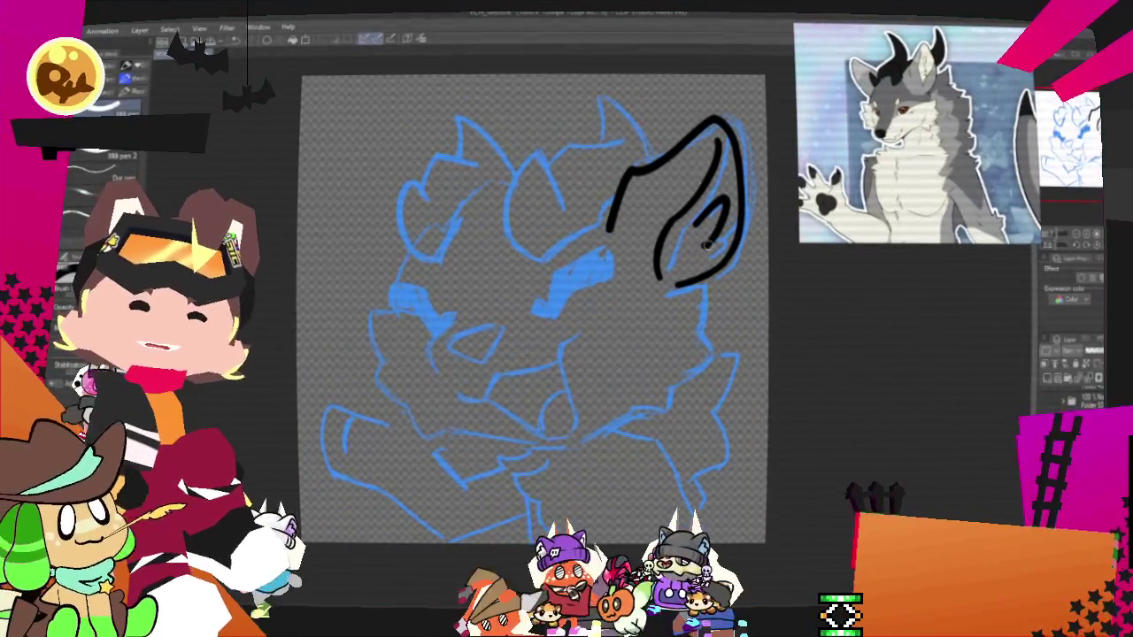
key(ctrl+z)
drag(717, 199, 713, 248)
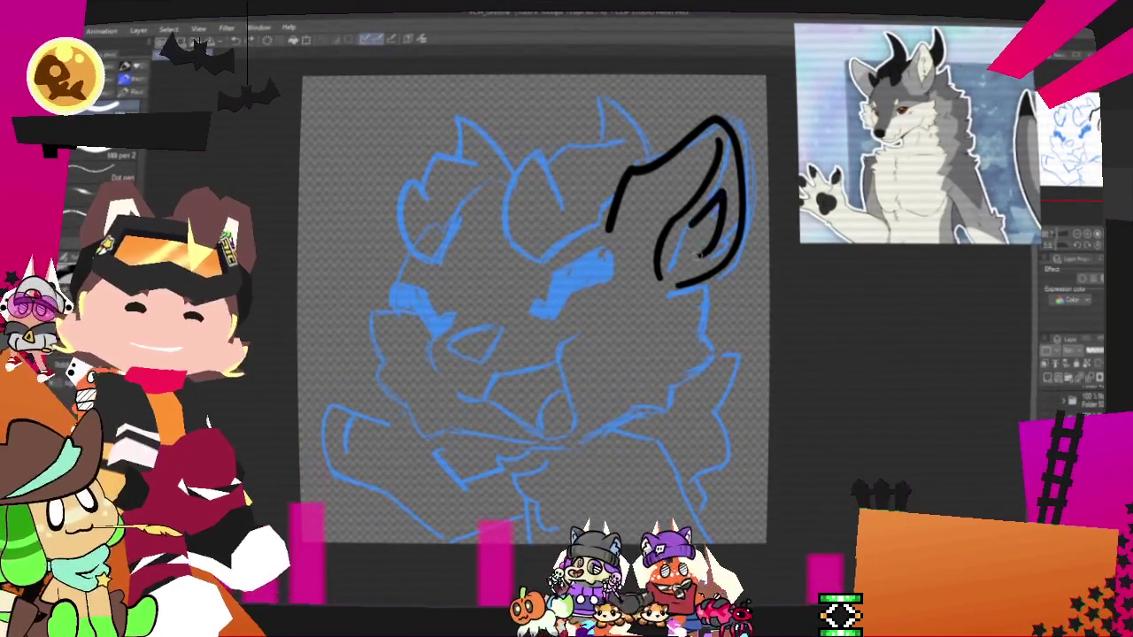
drag(717, 208, 693, 265)
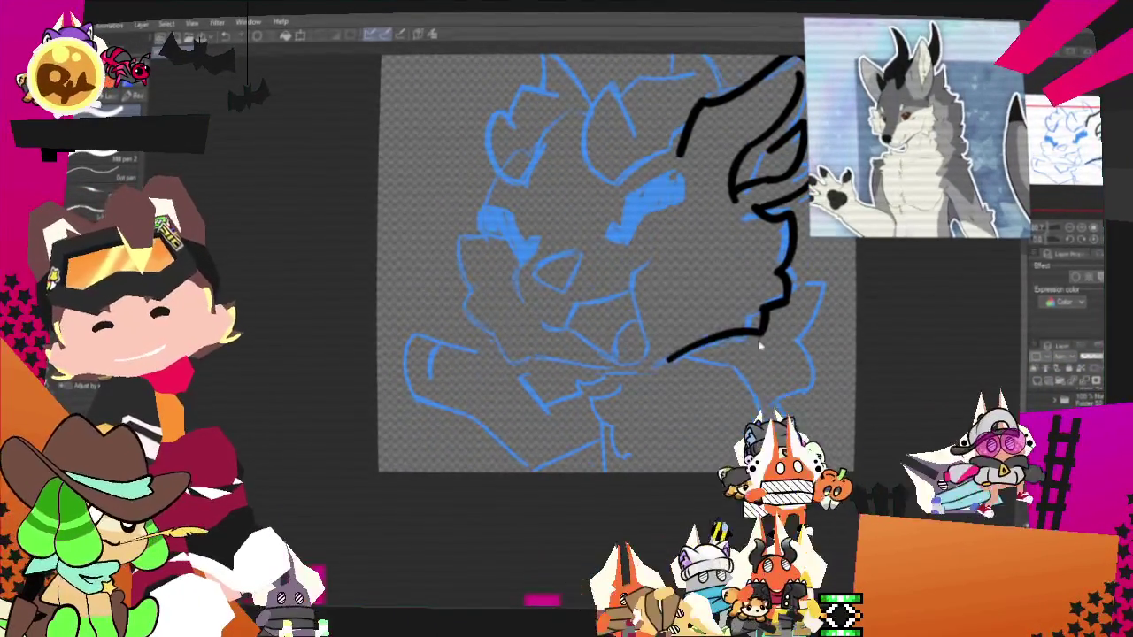
- Extend the muzzle line down to the mouth and retry the tongue stroke
key(ctrl+z)
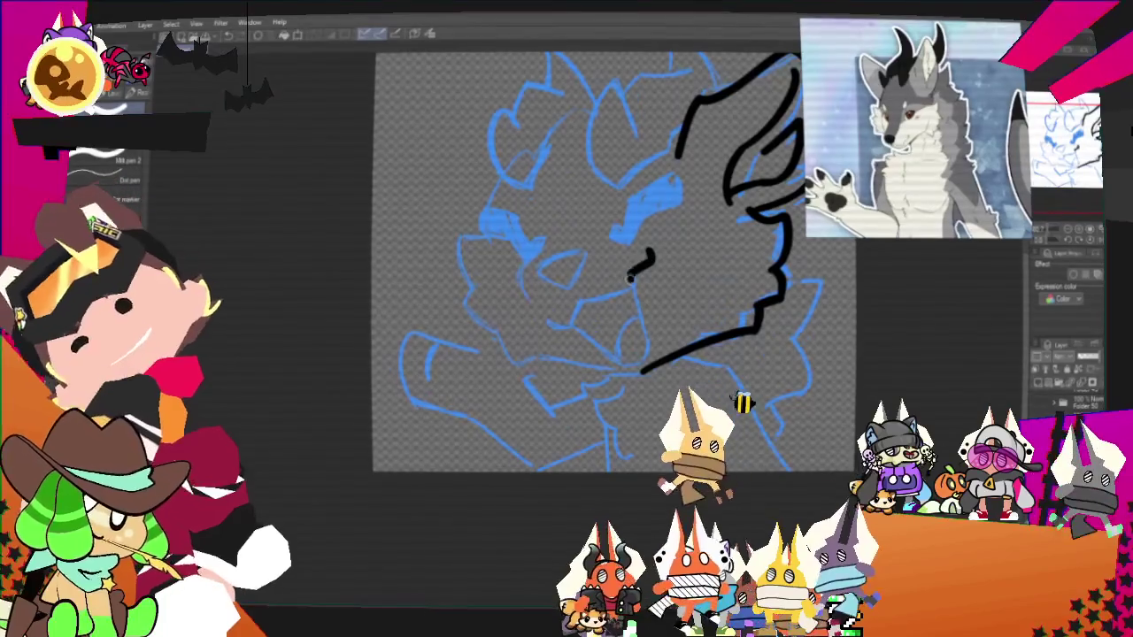
drag(632, 274, 577, 305)
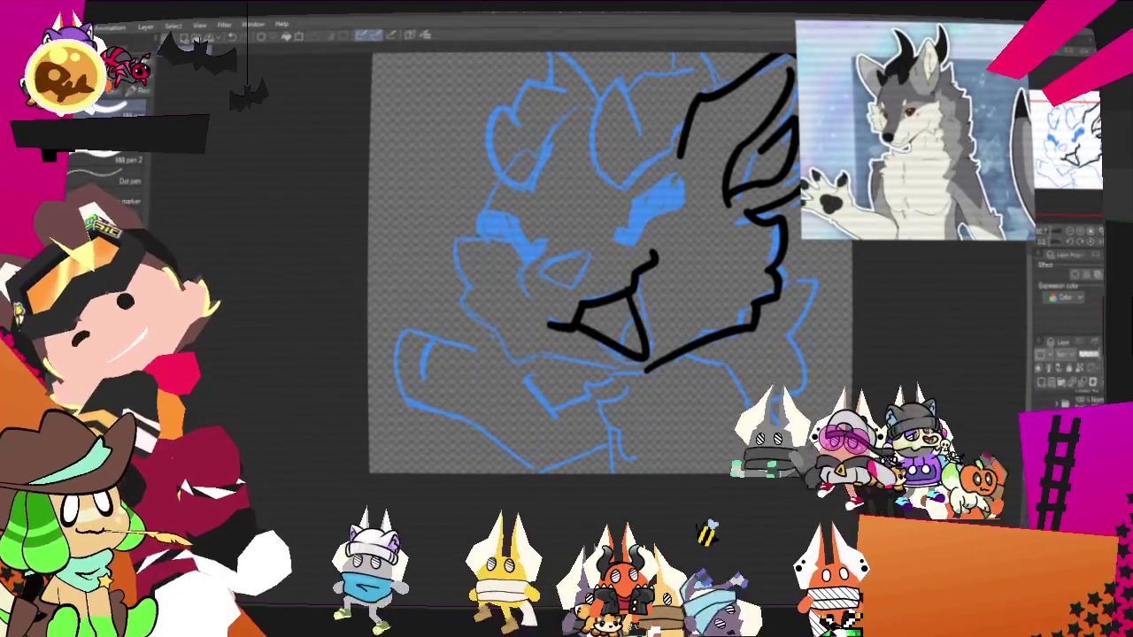
key(ctrl+z)
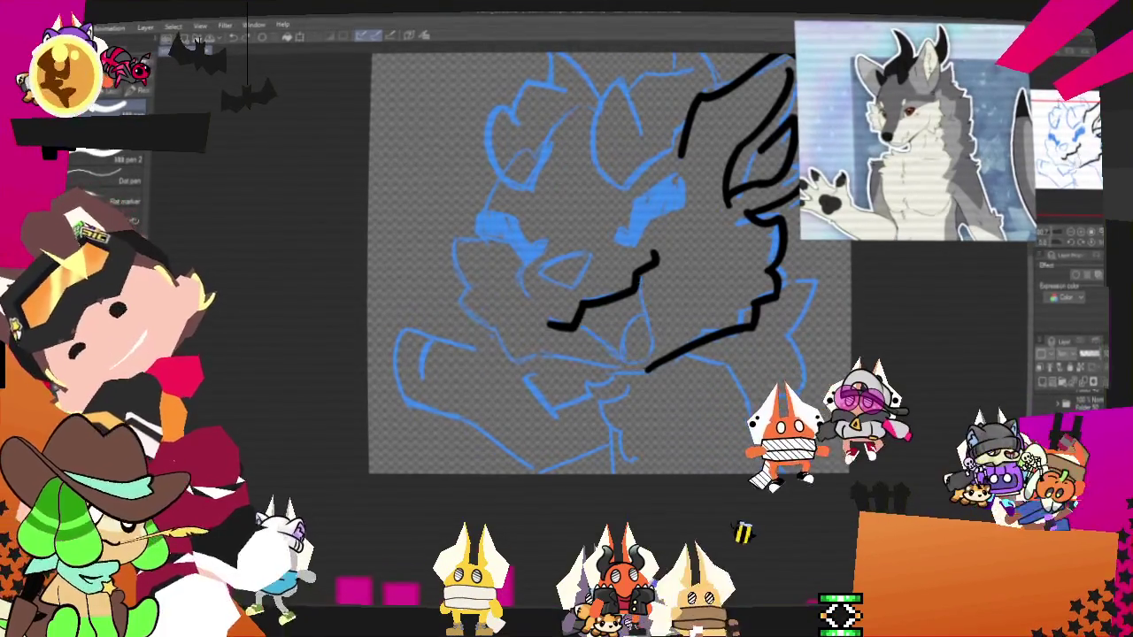
drag(634, 282, 643, 349)
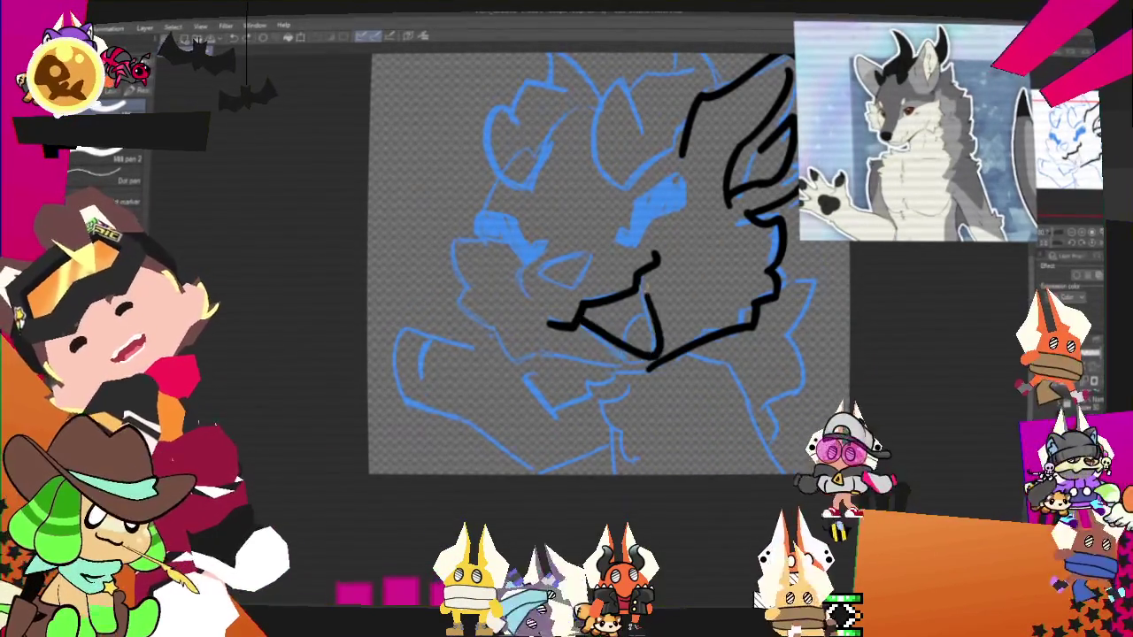
key(ctrl+z)
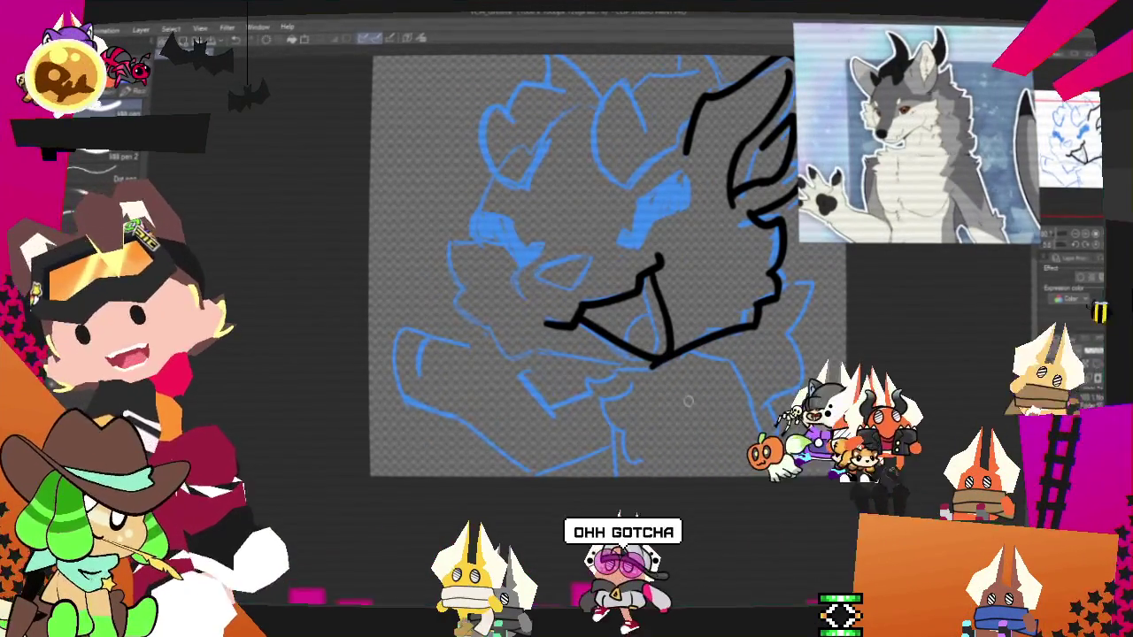
- Redraw the jaw as a V-shaped curve and ink the nose's lower outline
drag(689, 400, 649, 411)
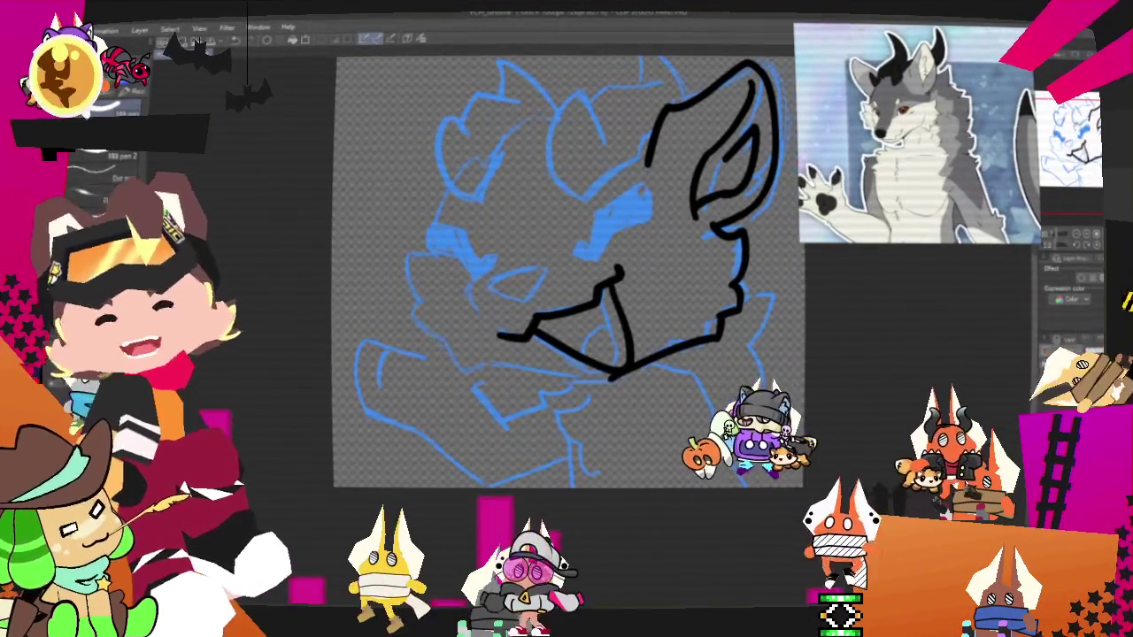
key(ctrl+z)
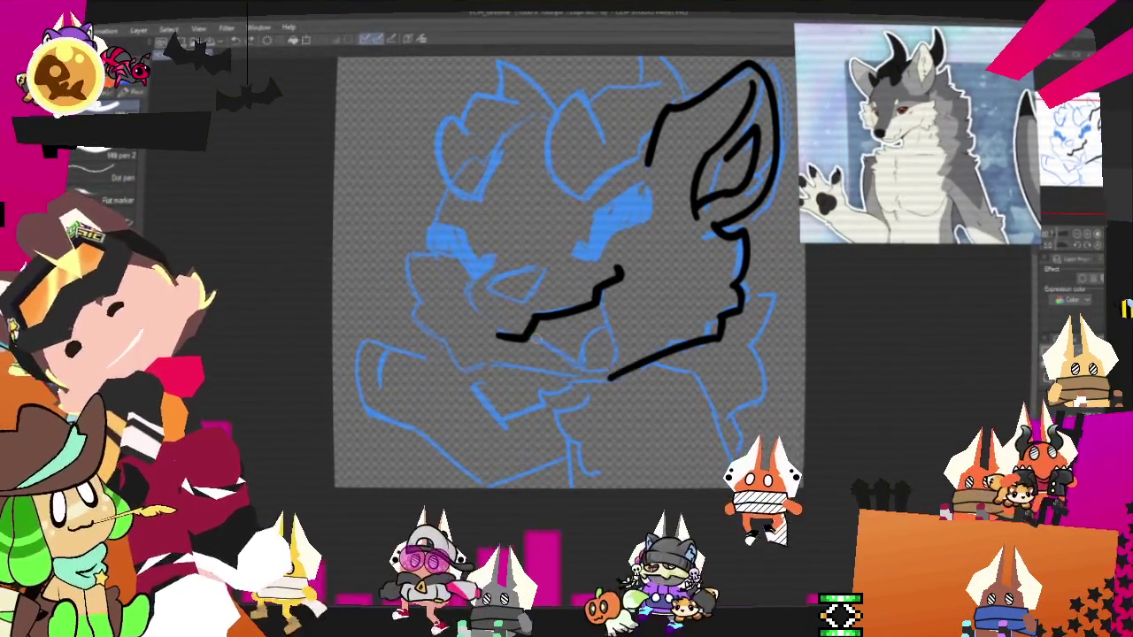
mouse_move(527, 334)
mouse_down()
mouse_move(612, 321)
mouse_move(588, 305)
mouse_up()
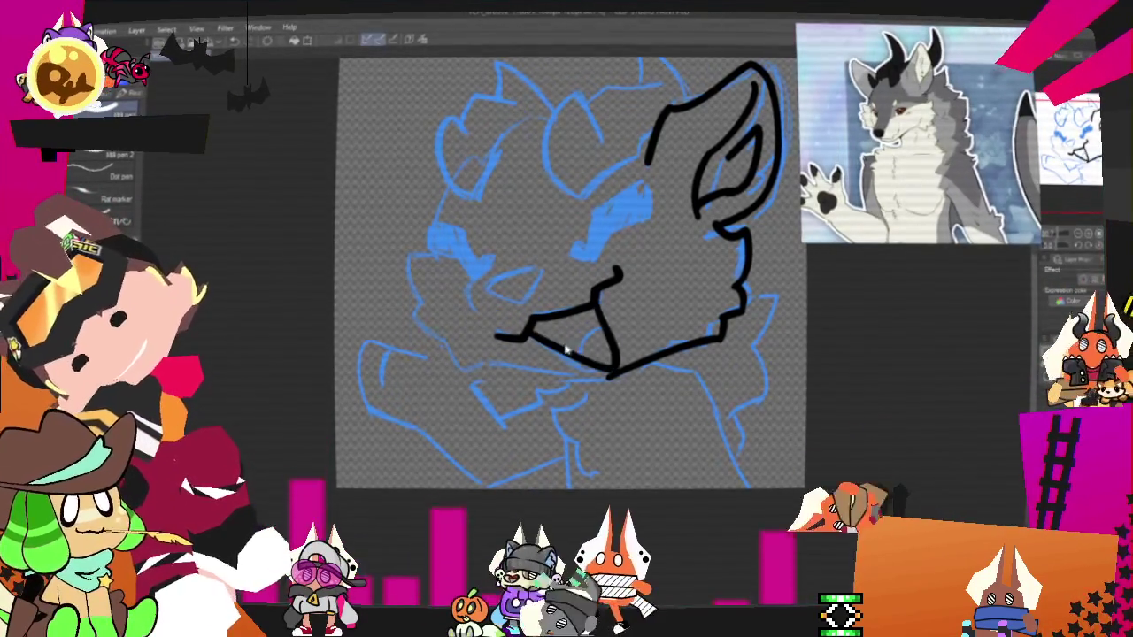
drag(523, 334, 597, 311)
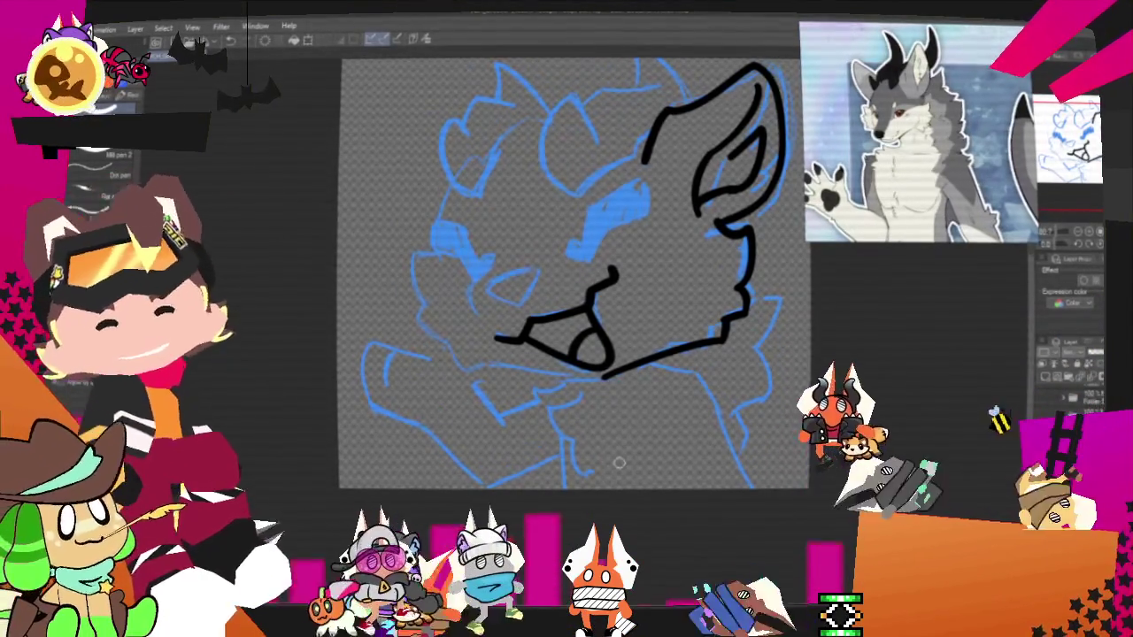
mouse_move(618, 463)
mouse_down()
mouse_move(641, 485)
mouse_move(718, 508)
mouse_up()
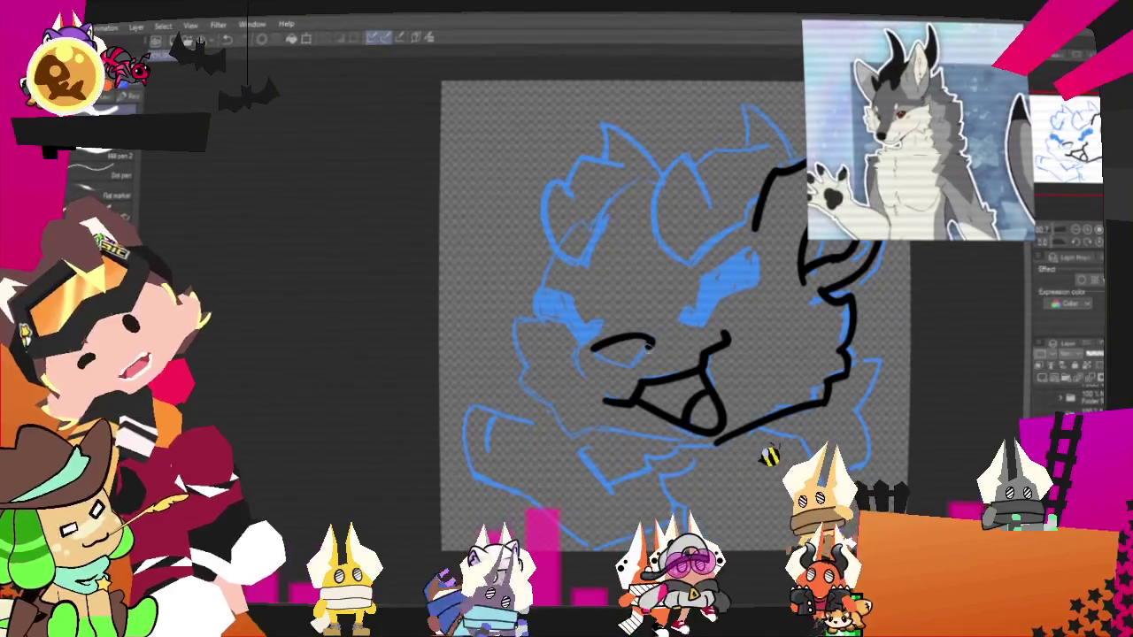
drag(591, 352, 648, 354)
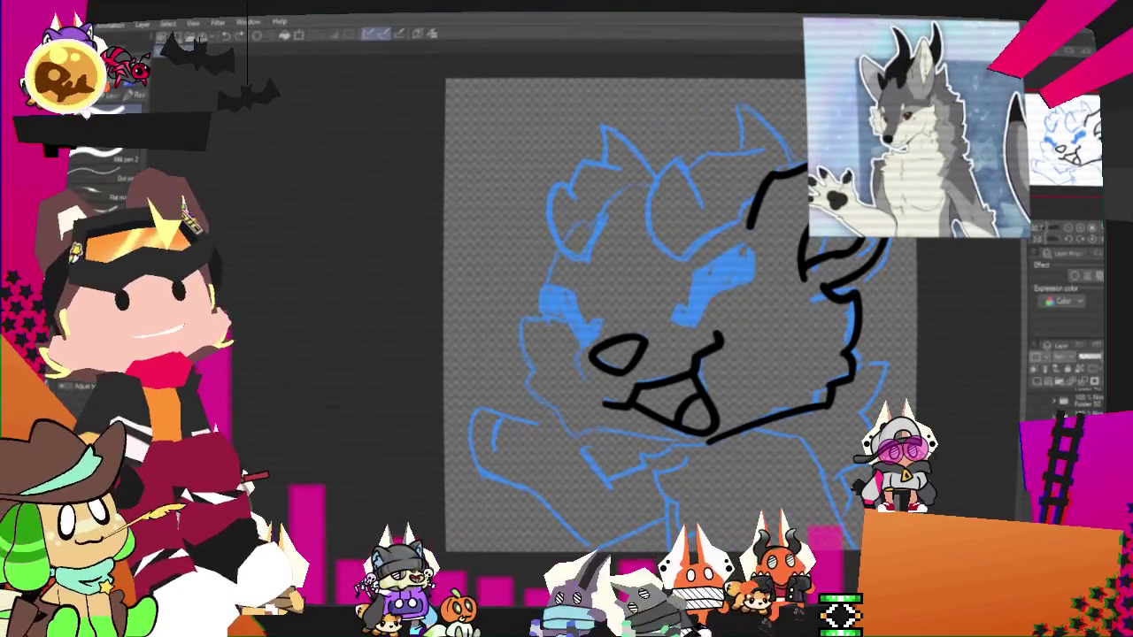
- Close the nose outline and ink thick angry eyebrows over both eyes
drag(578, 377, 594, 320)
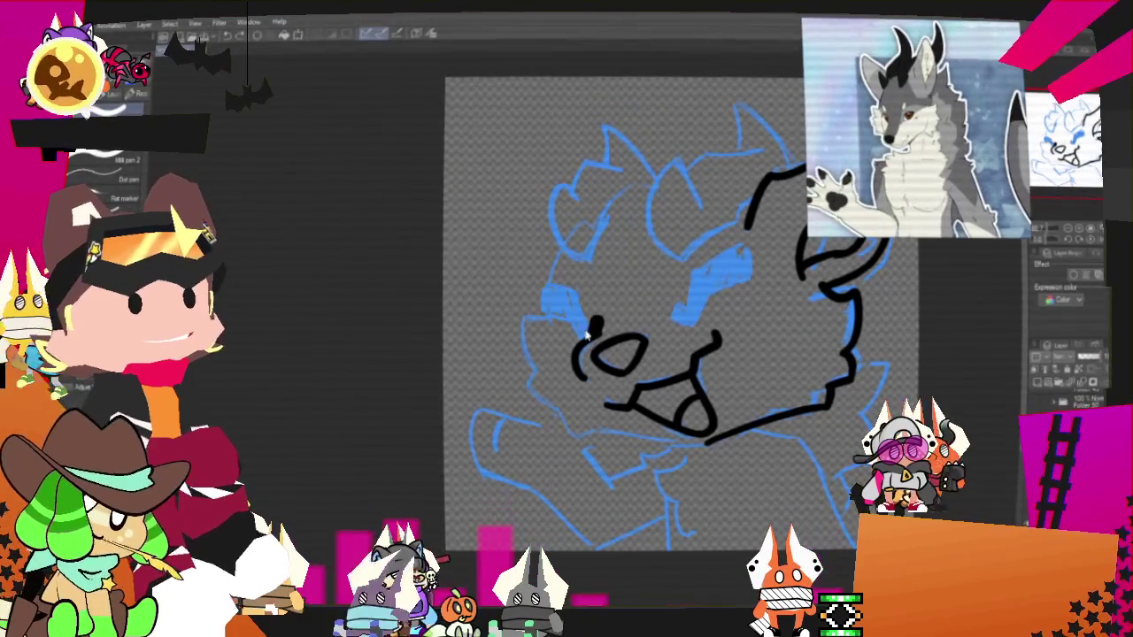
drag(585, 320, 544, 283)
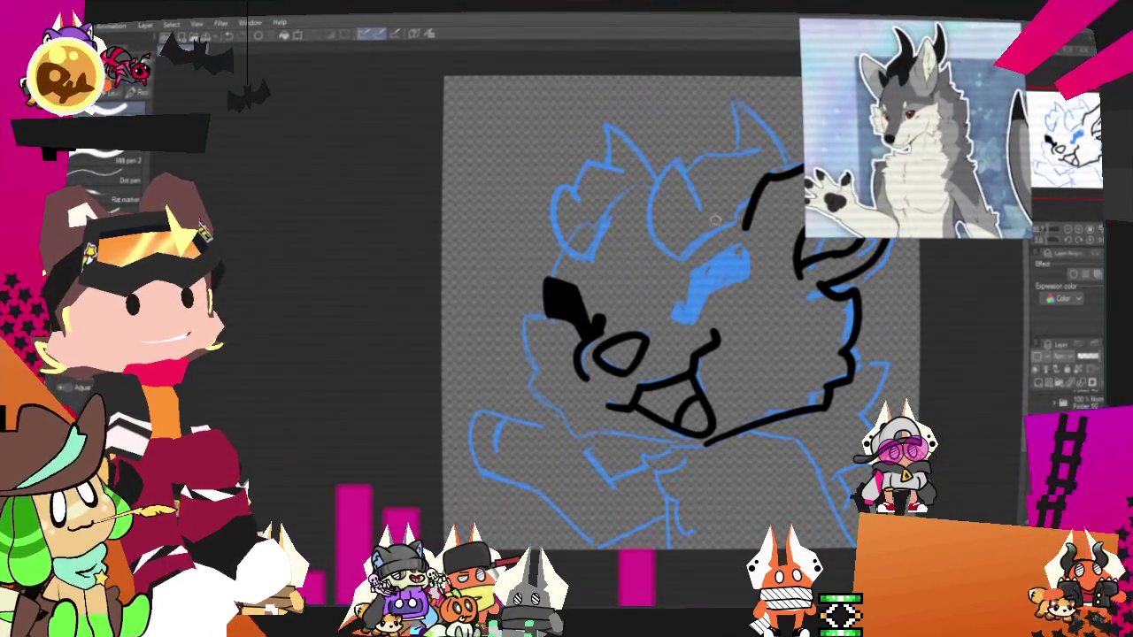
mouse_move(671, 317)
mouse_down()
mouse_move(733, 253)
mouse_move(688, 322)
mouse_move(726, 264)
mouse_move(708, 287)
mouse_up()
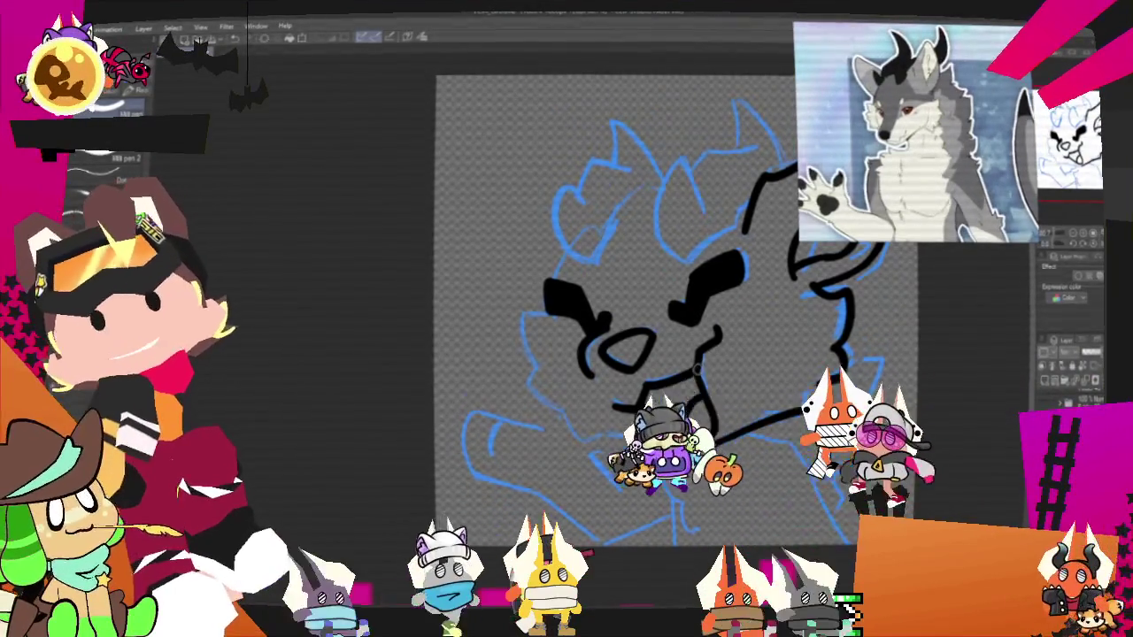
drag(633, 310, 552, 310)
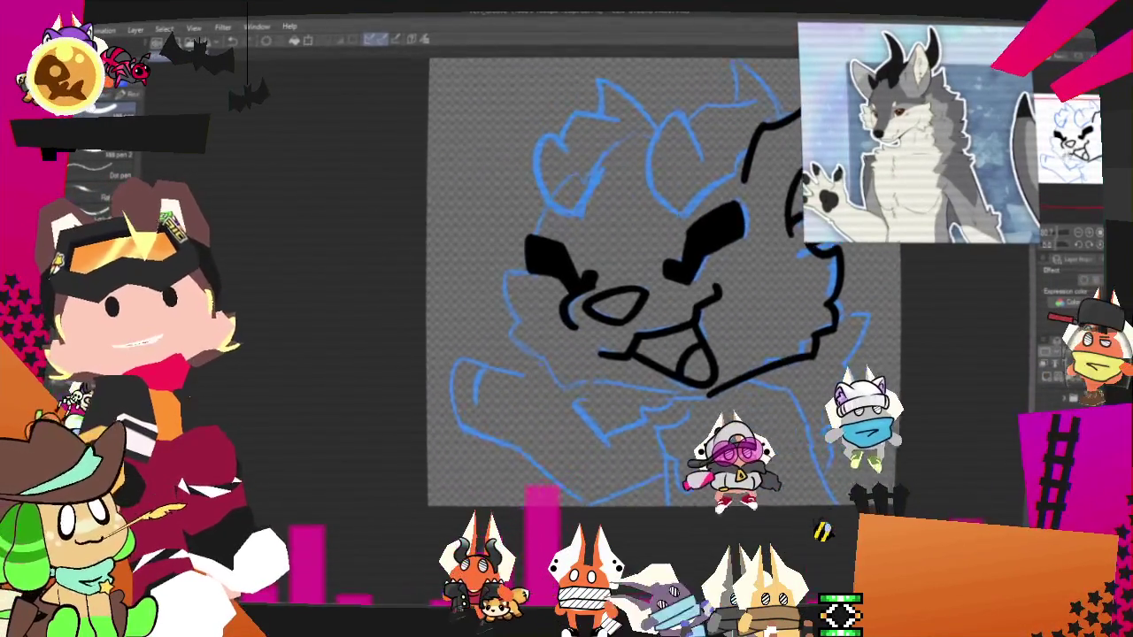
scroll(651, 310, down, 5)
scroll(650, 266, up, 5)
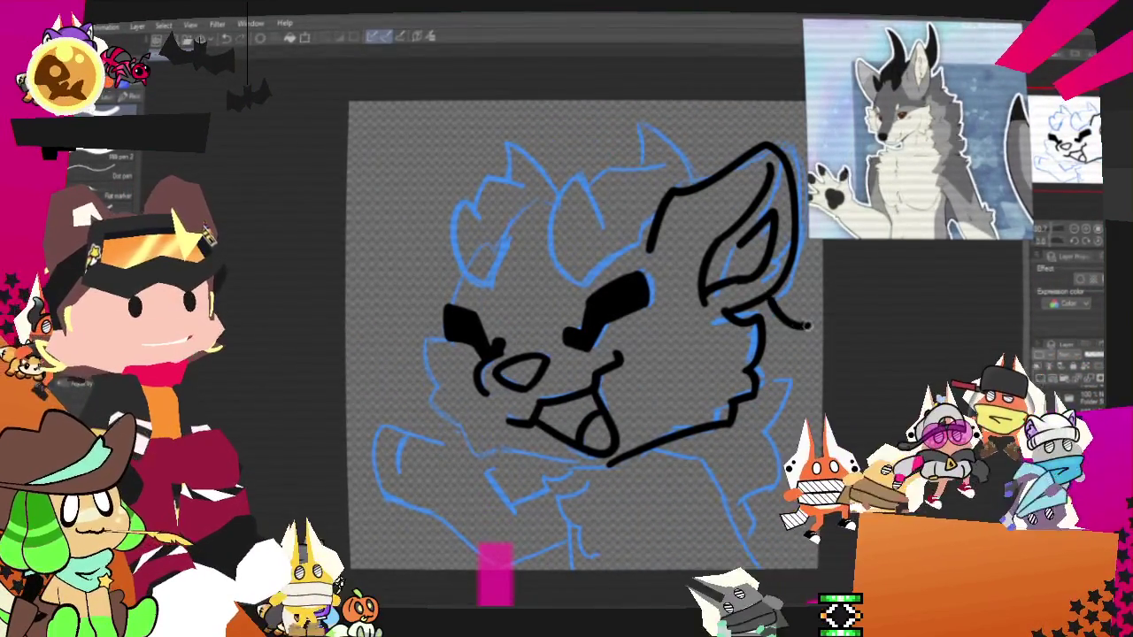
- Ink the jagged cheek fur below the right ear and a neck line under the chin
mouse_move(763, 294)
mouse_down()
mouse_move(811, 326)
mouse_move(768, 433)
mouse_move(766, 488)
mouse_up()
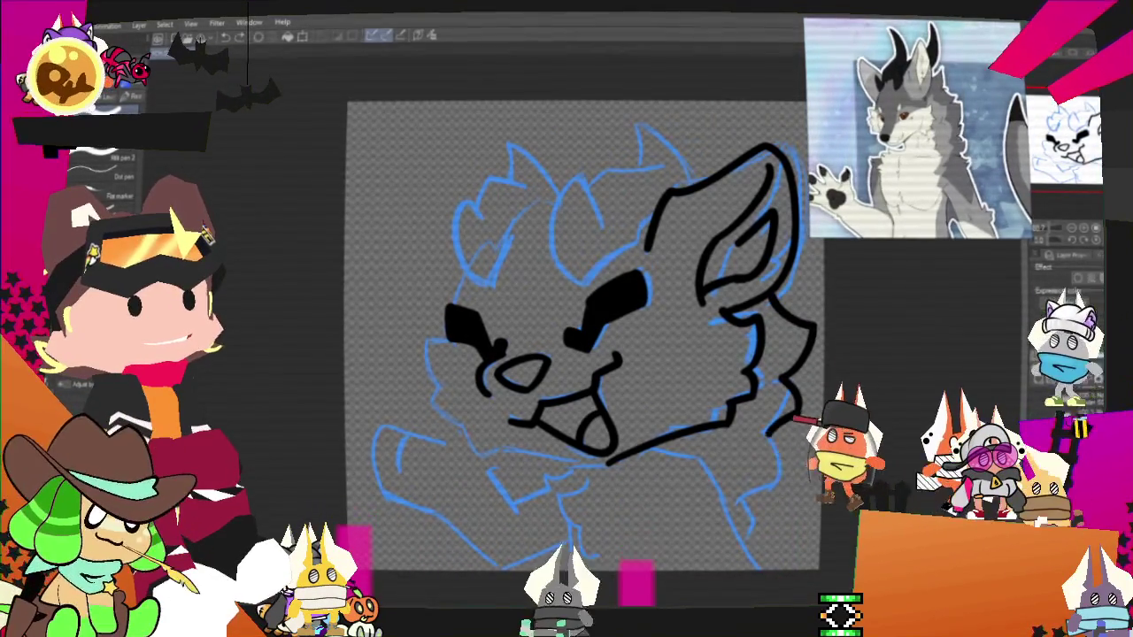
key(ctrl+z)
key(ctrl+z)
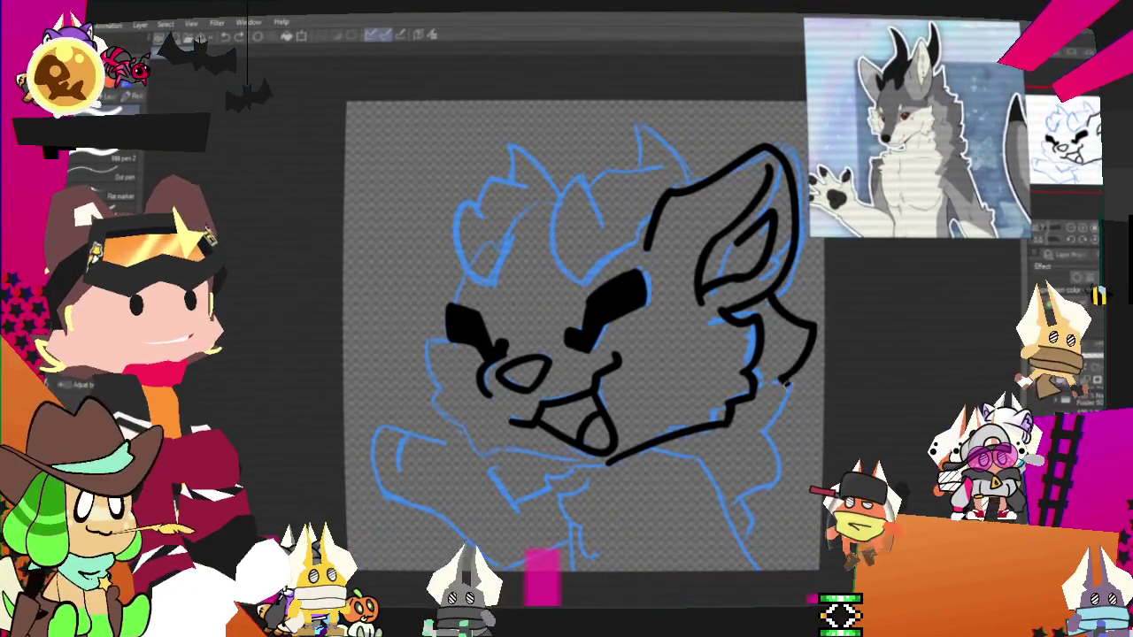
drag(785, 393, 754, 441)
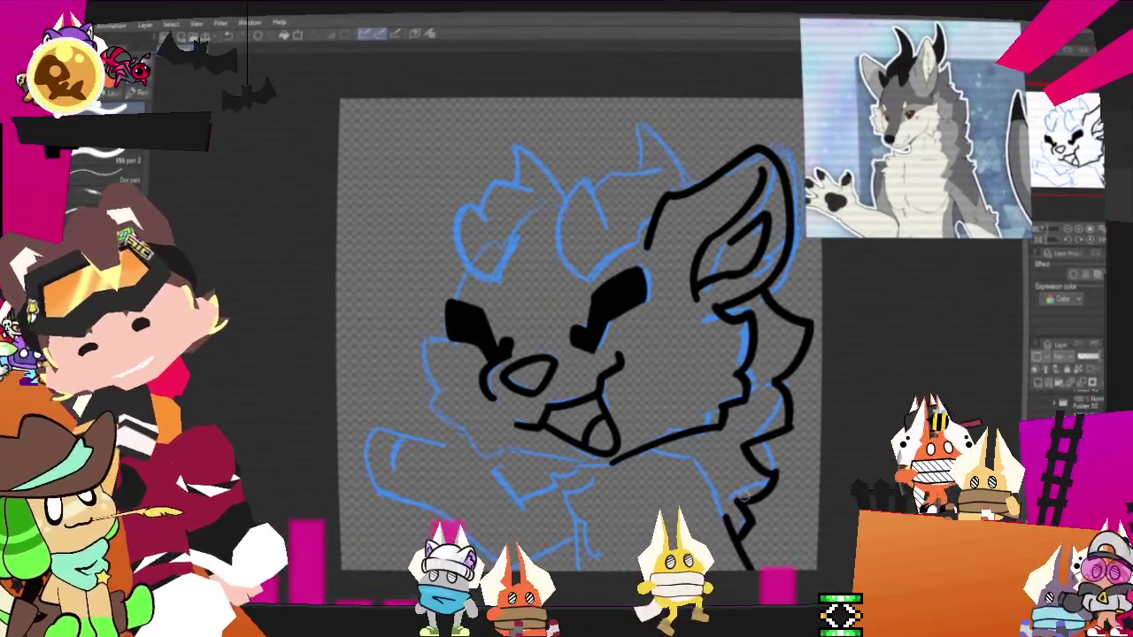
drag(689, 448, 704, 469)
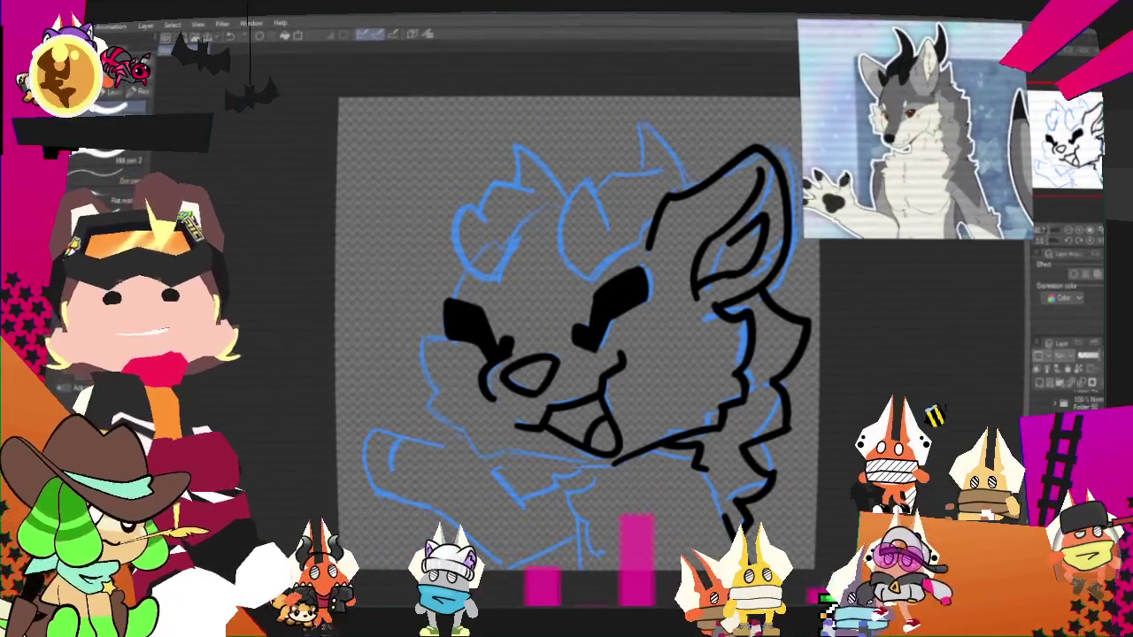
scroll(773, 499, down, 1)
scroll(585, 292, down, 2)
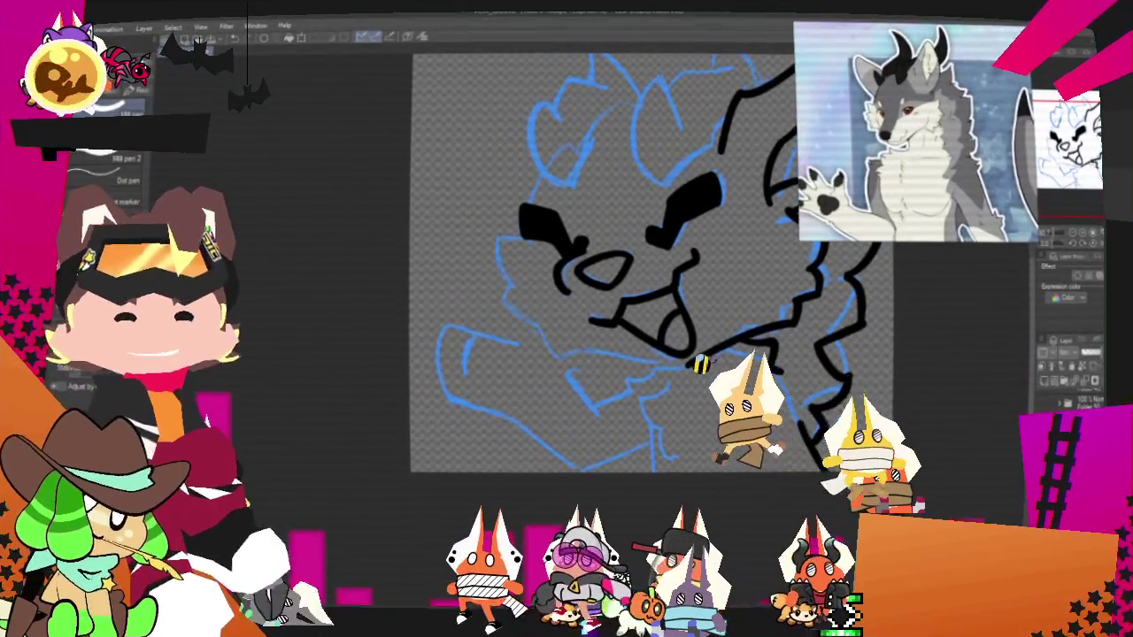
drag(672, 375, 643, 411)
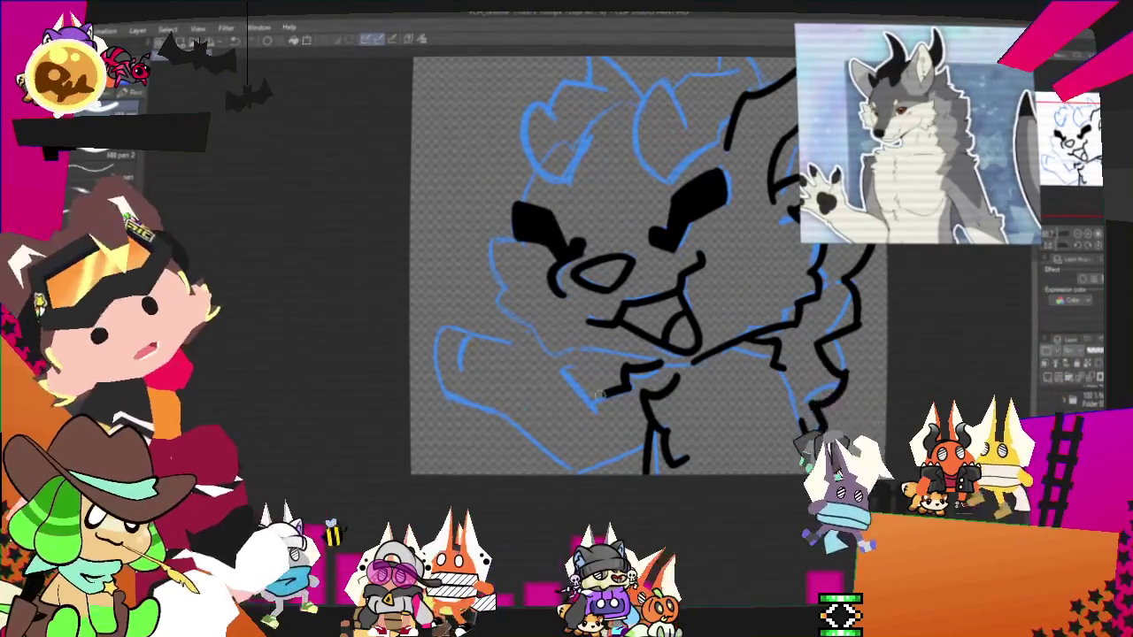
- Ink the raised arm's top and underside, plus two toe lines on the paw
drag(626, 386, 440, 396)
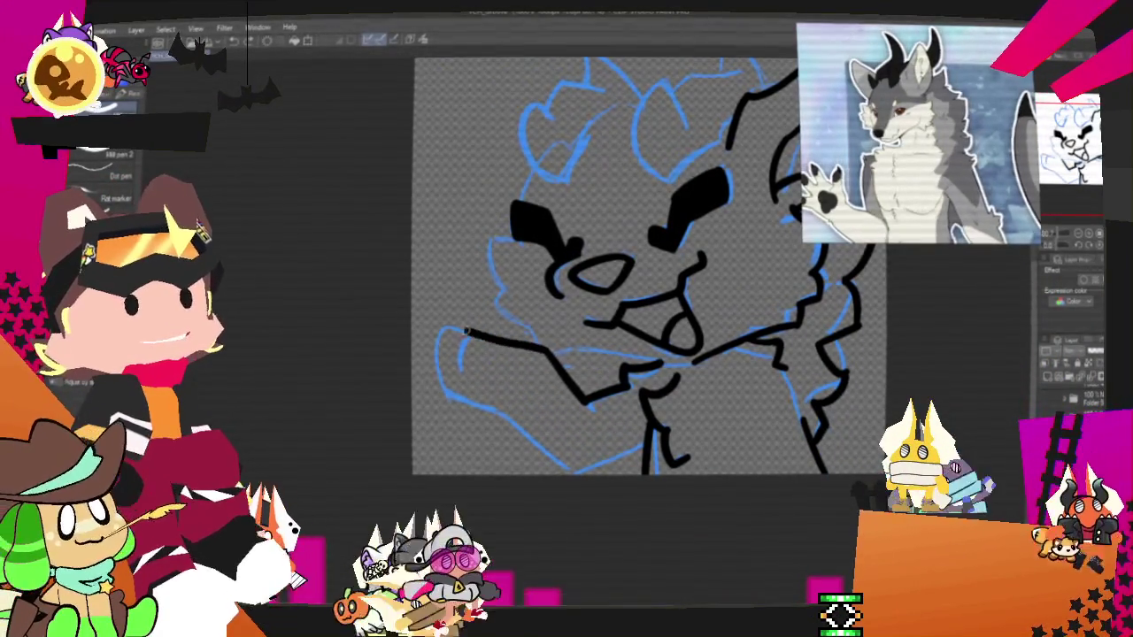
drag(509, 408, 576, 473)
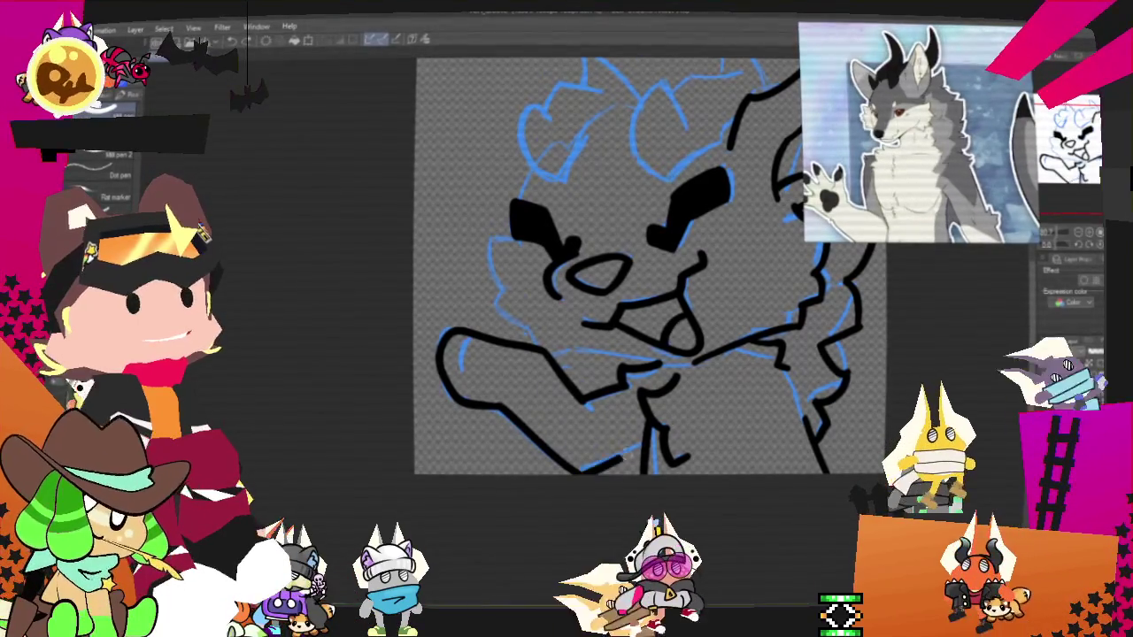
drag(462, 350, 466, 370)
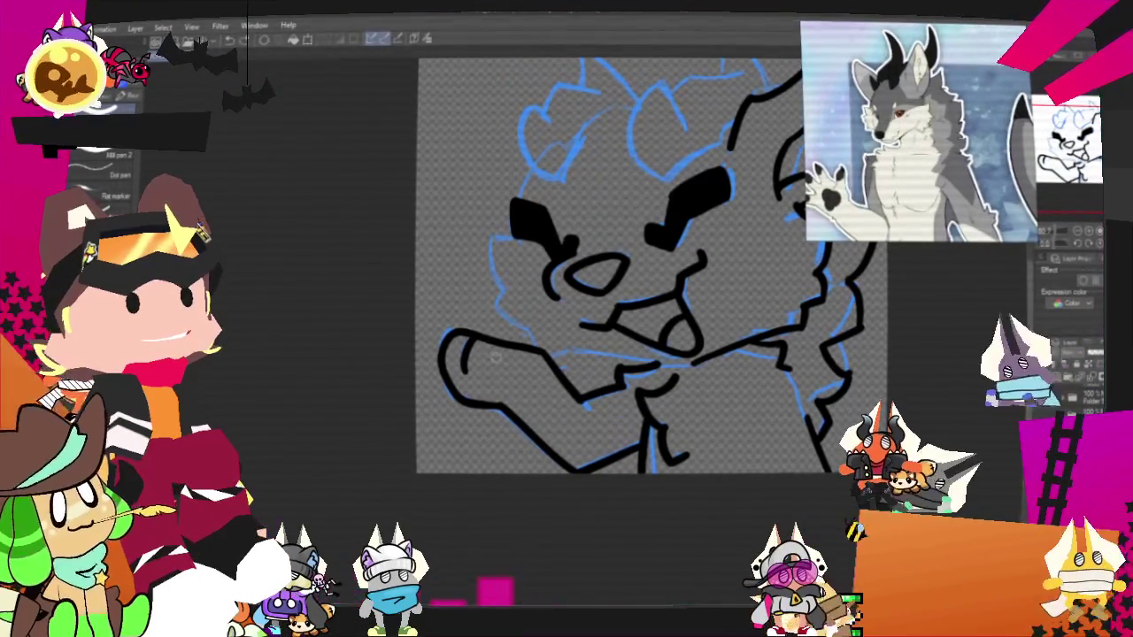
drag(468, 350, 471, 376)
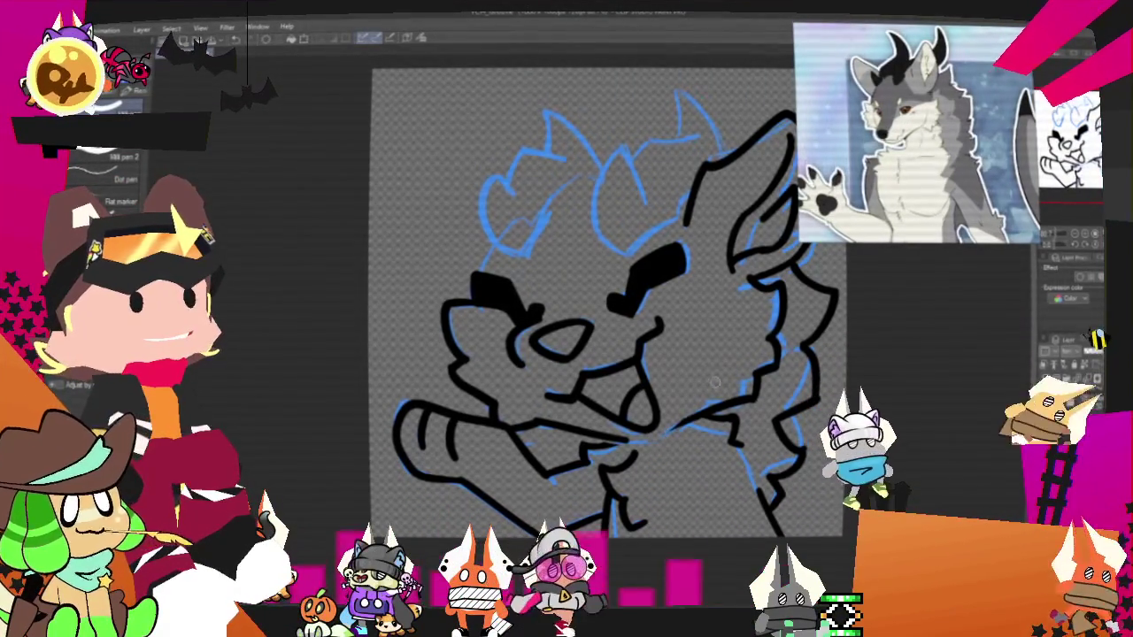
- Show the File menu's Recent files list
drag(659, 439, 609, 511)
drag(567, 372, 565, 351)
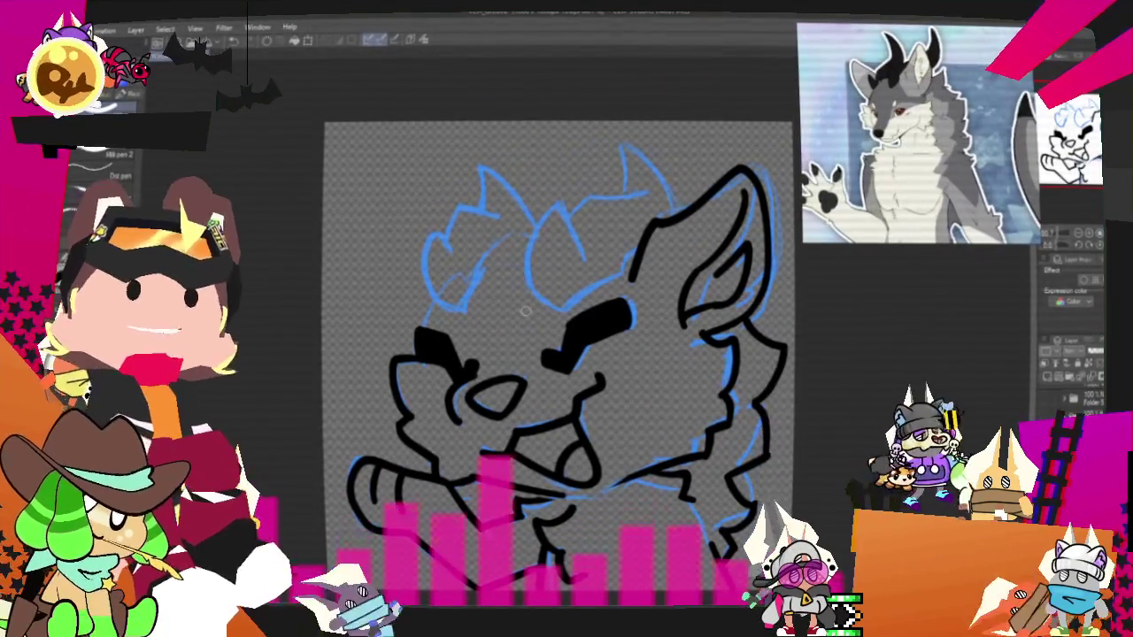
mouse_move(526, 310)
mouse_down()
mouse_move(517, 346)
mouse_move(544, 394)
mouse_move(544, 345)
mouse_move(597, 362)
mouse_up()
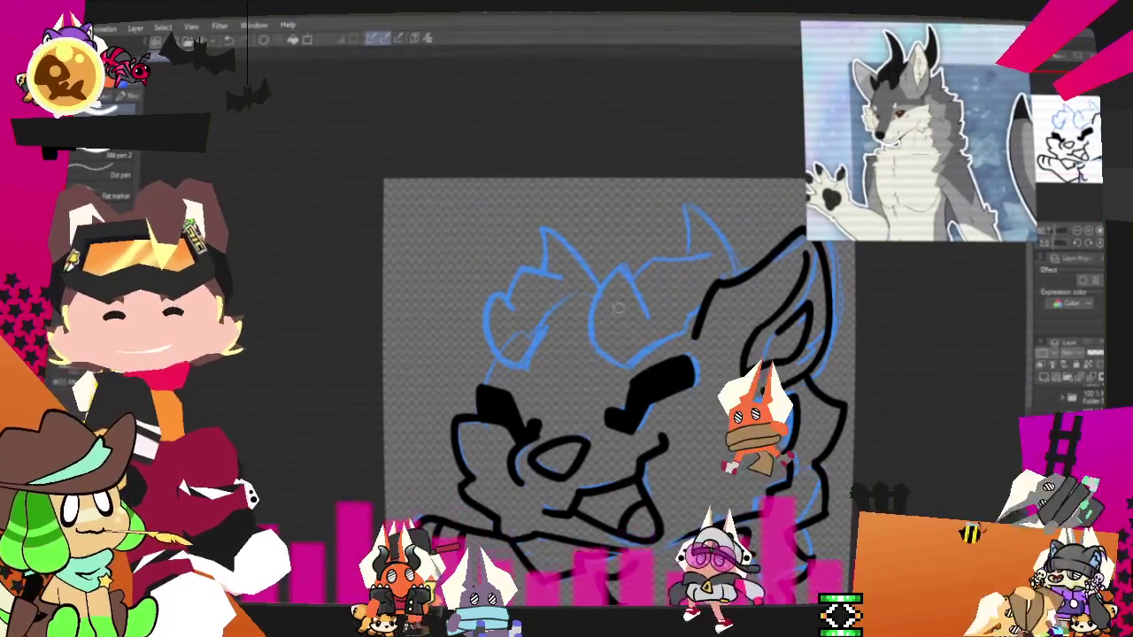
click(40, 25)
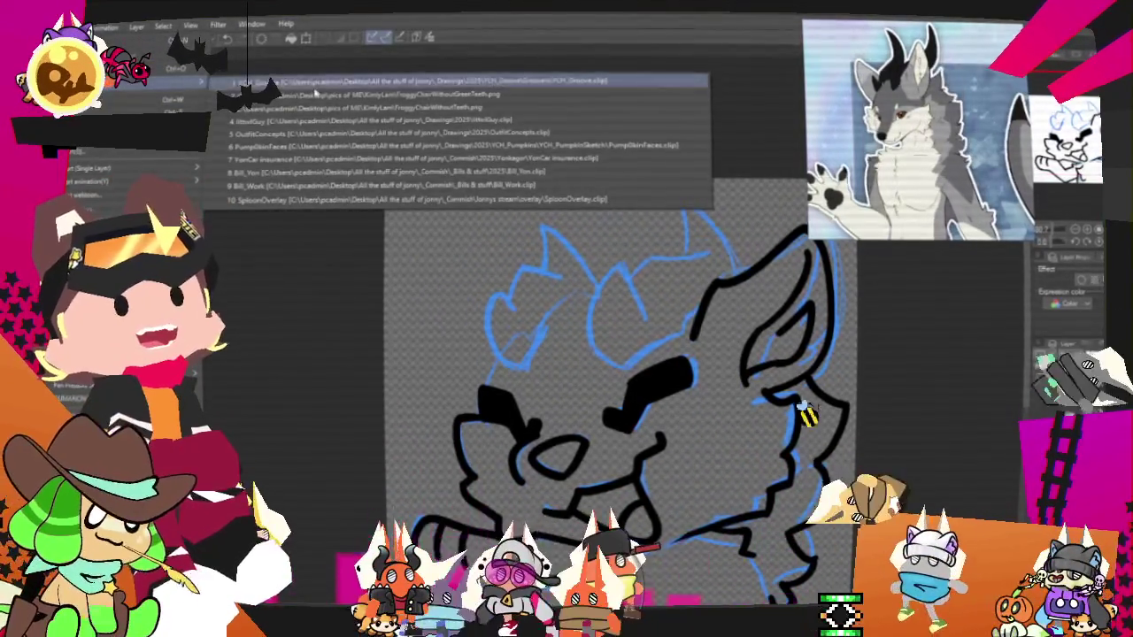
mouse_move(155, 82)
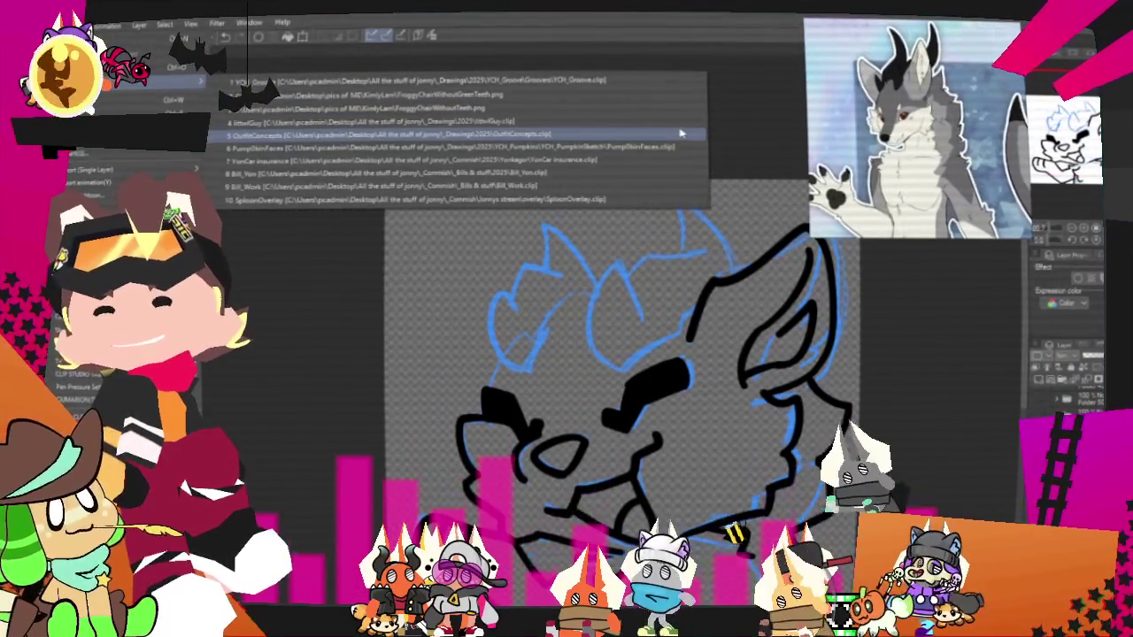
- Open OutfitConcepts.clip and zoom in and out around the cowboy character models
click(664, 133)
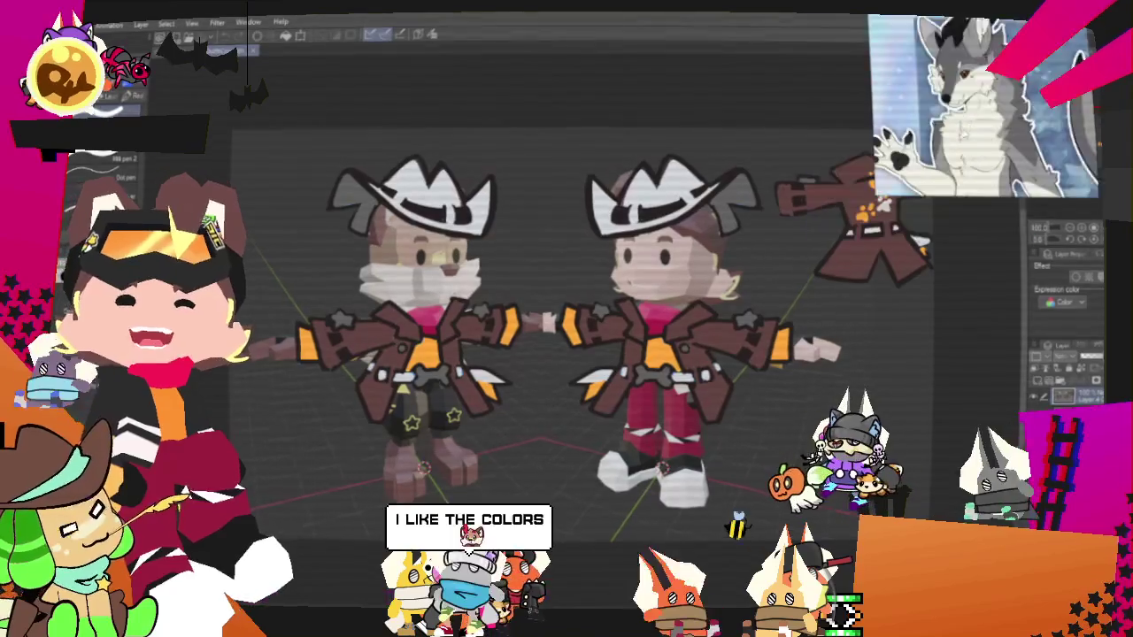
scroll(605, 449, down, 2)
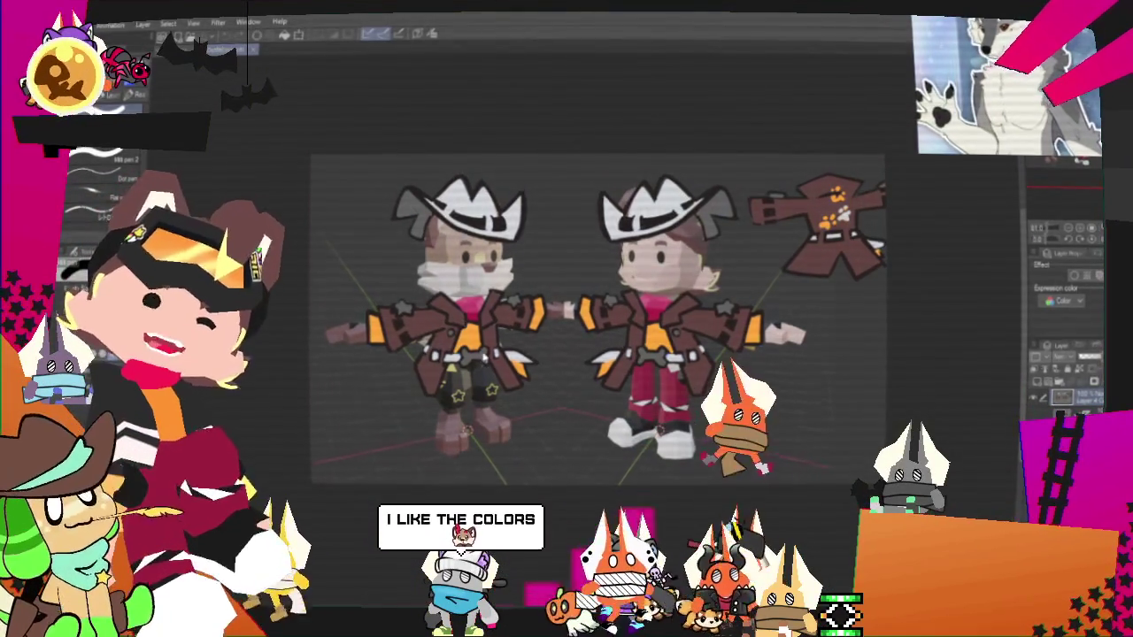
scroll(496, 333, up, 1)
scroll(473, 311, up, 1)
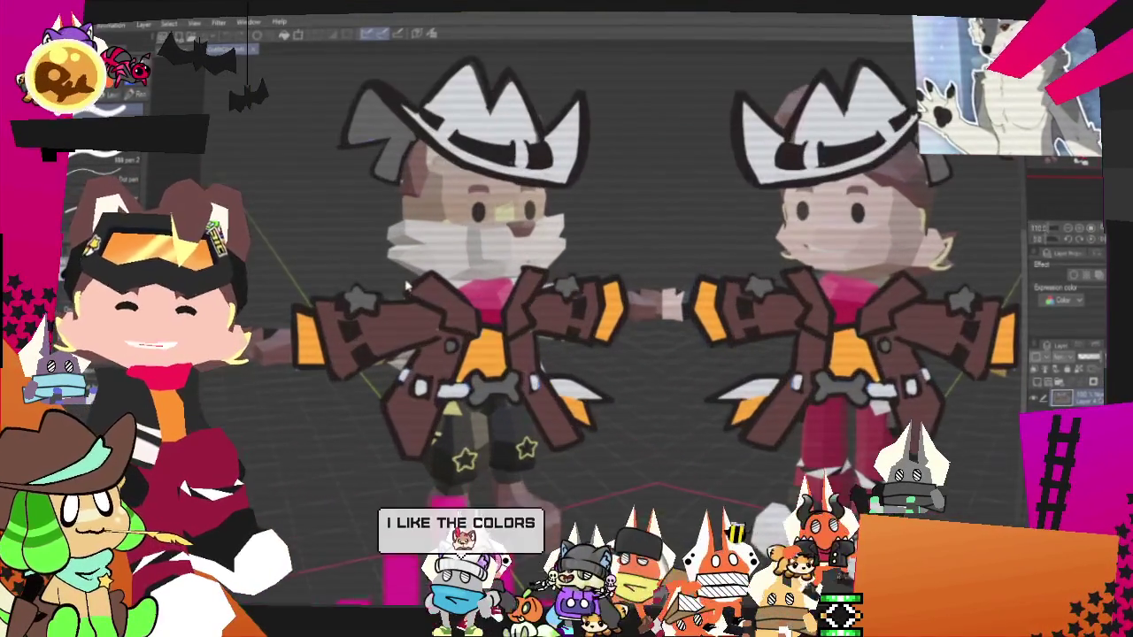
scroll(452, 290, up, 1)
scroll(425, 265, up, 1)
scroll(469, 310, down, 1)
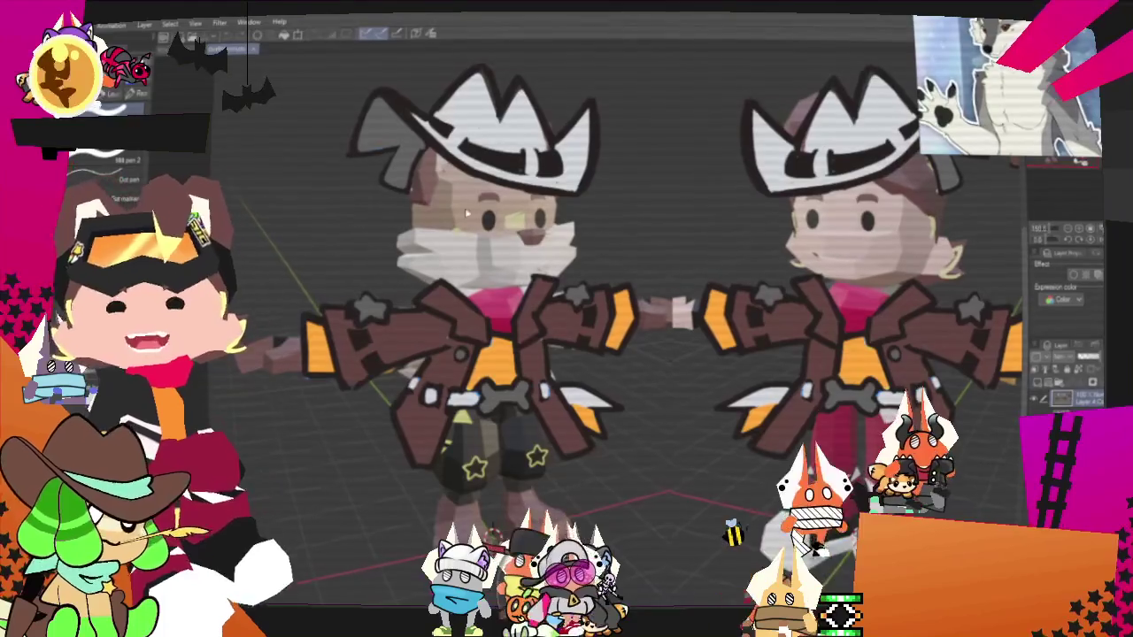
scroll(462, 199, up, 1)
scroll(464, 169, down, 1)
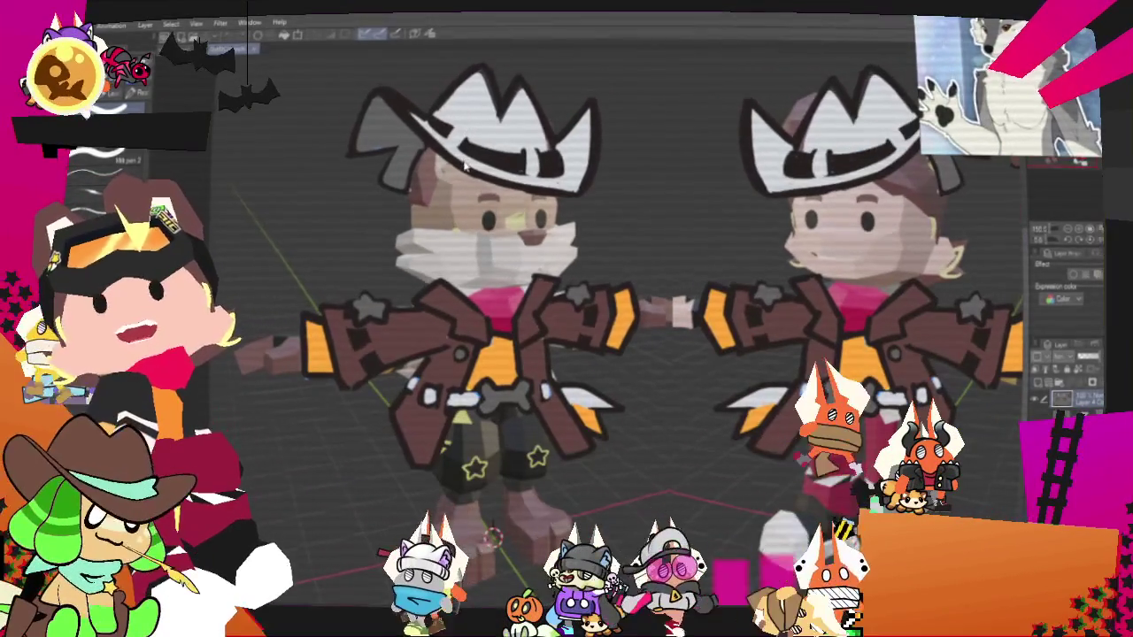
scroll(460, 166, down, 1)
scroll(620, 248, down, 1)
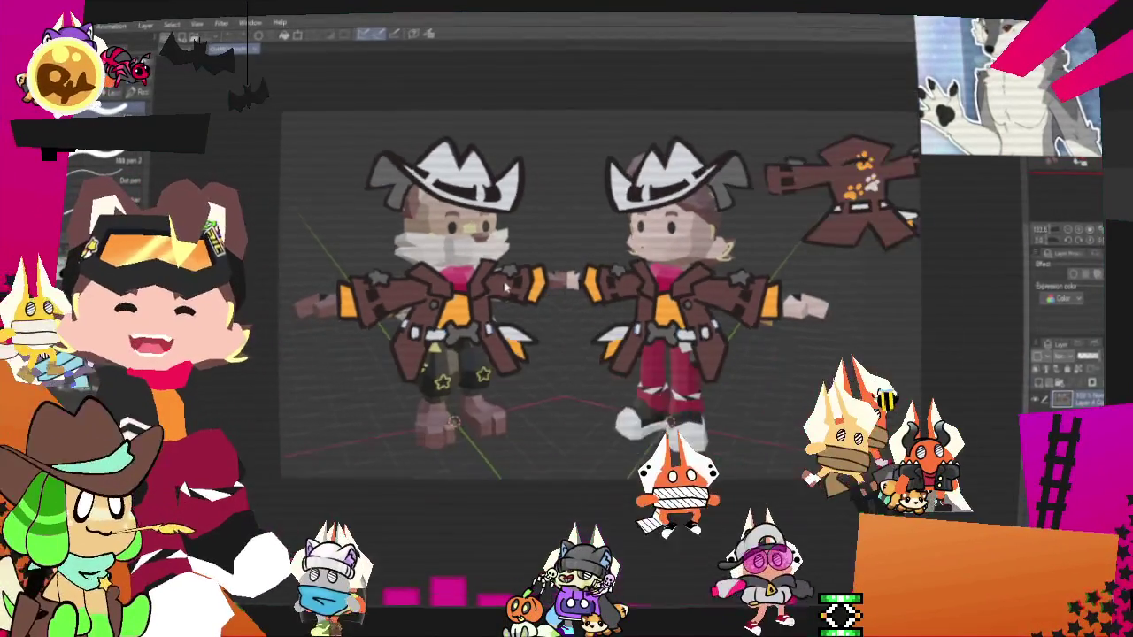
scroll(749, 292, up, 2)
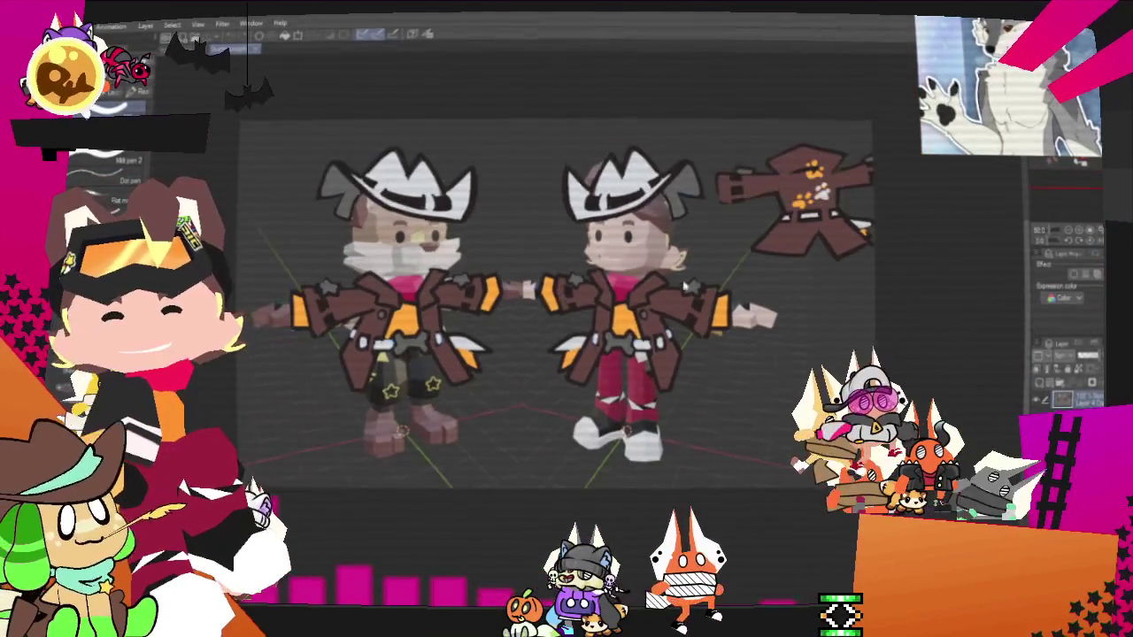
scroll(885, 204, up, 1)
scroll(877, 190, up, 2)
scroll(870, 177, up, 1)
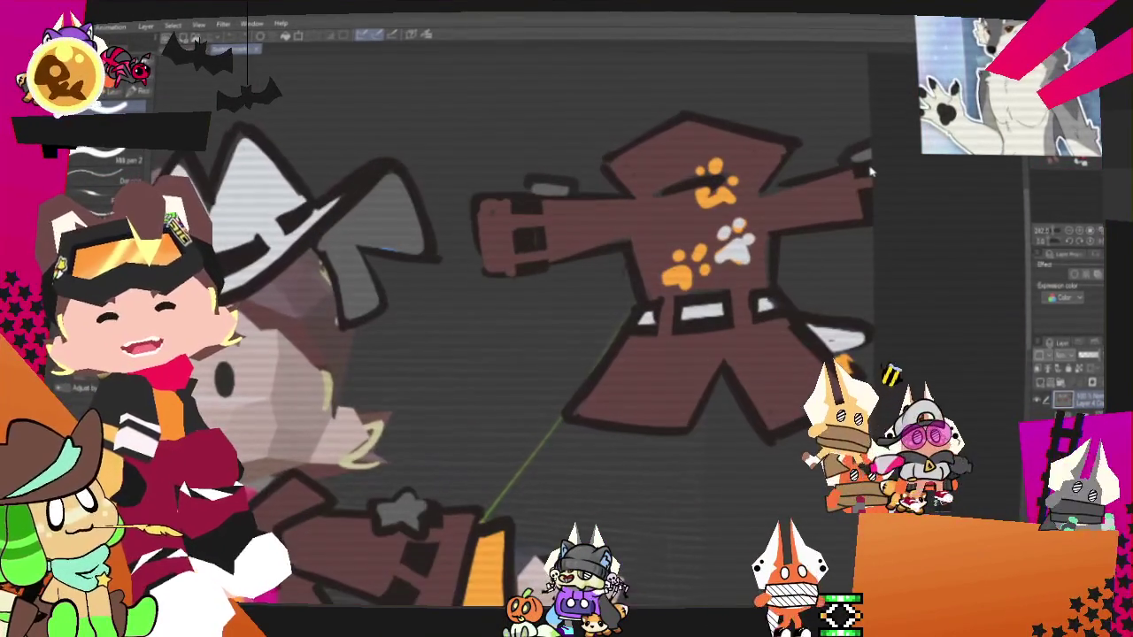
scroll(868, 171, down, 2)
scroll(824, 239, down, 1)
scroll(775, 315, up, 2)
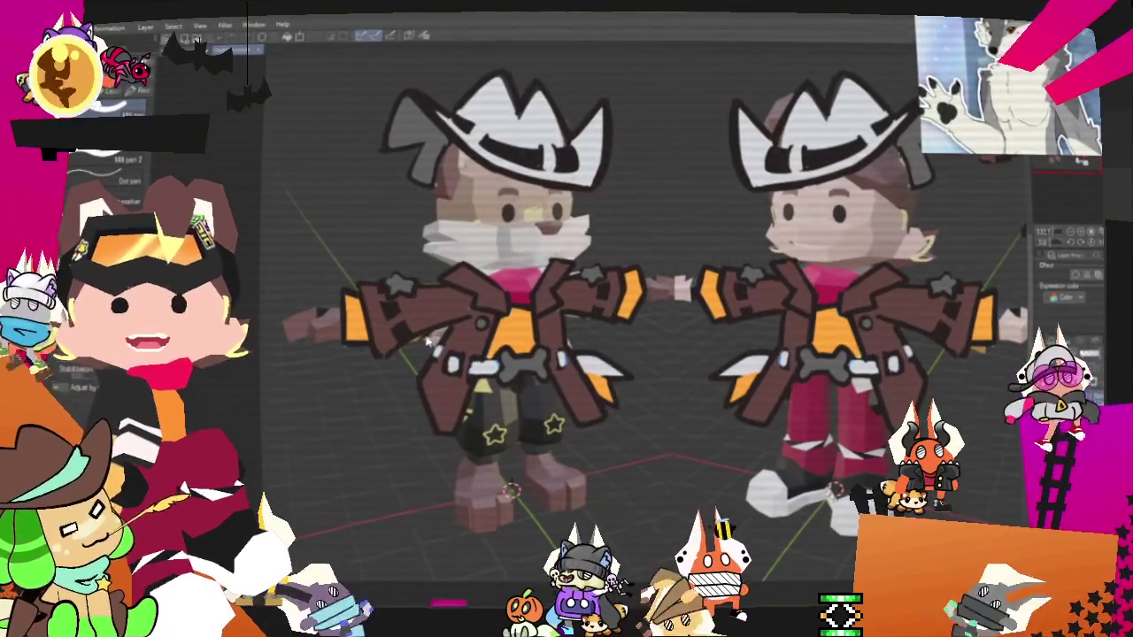
scroll(669, 202, down, 2)
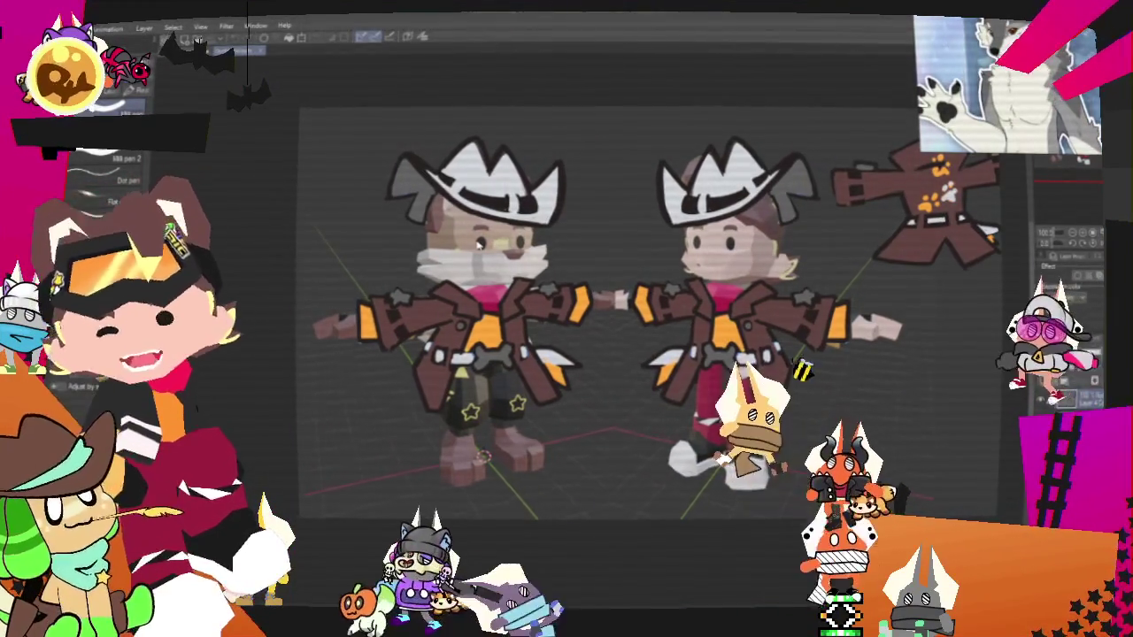
scroll(785, 327, up, 3)
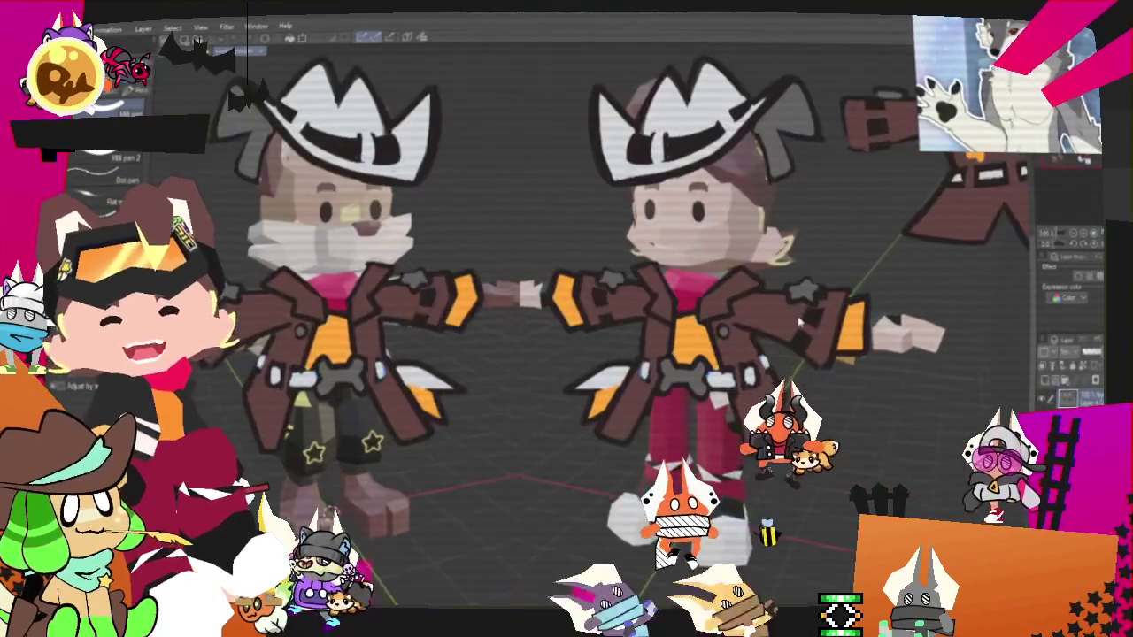
scroll(785, 327, up, 2)
scroll(785, 327, down, 2)
scroll(563, 205, down, 3)
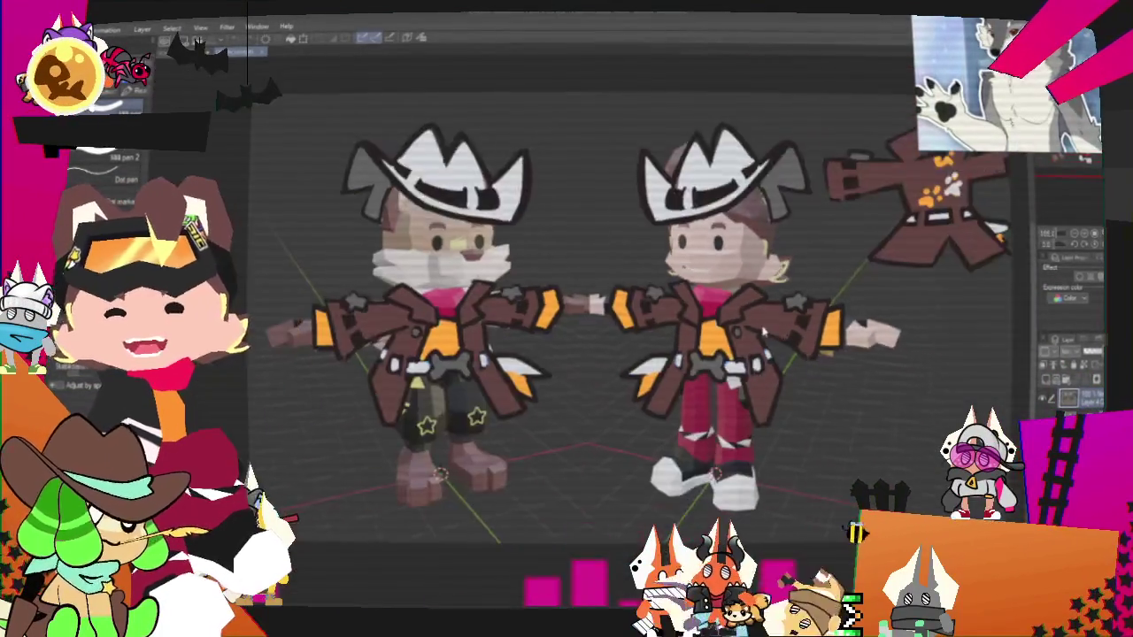
scroll(563, 205, up, 3)
scroll(563, 205, up, 2)
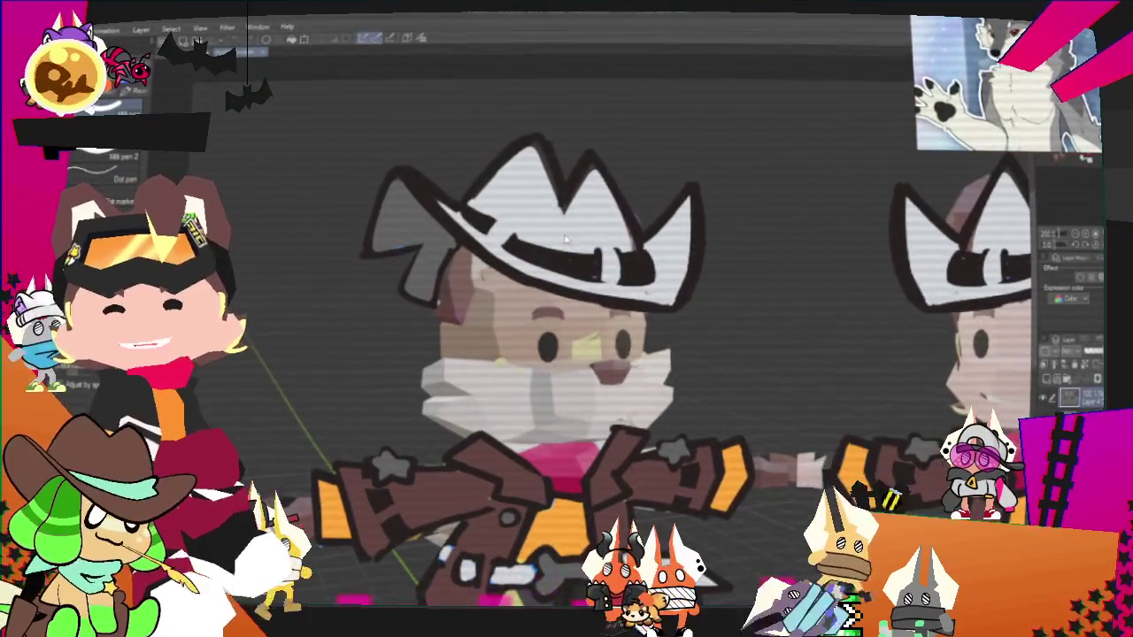
scroll(563, 206, down, 5)
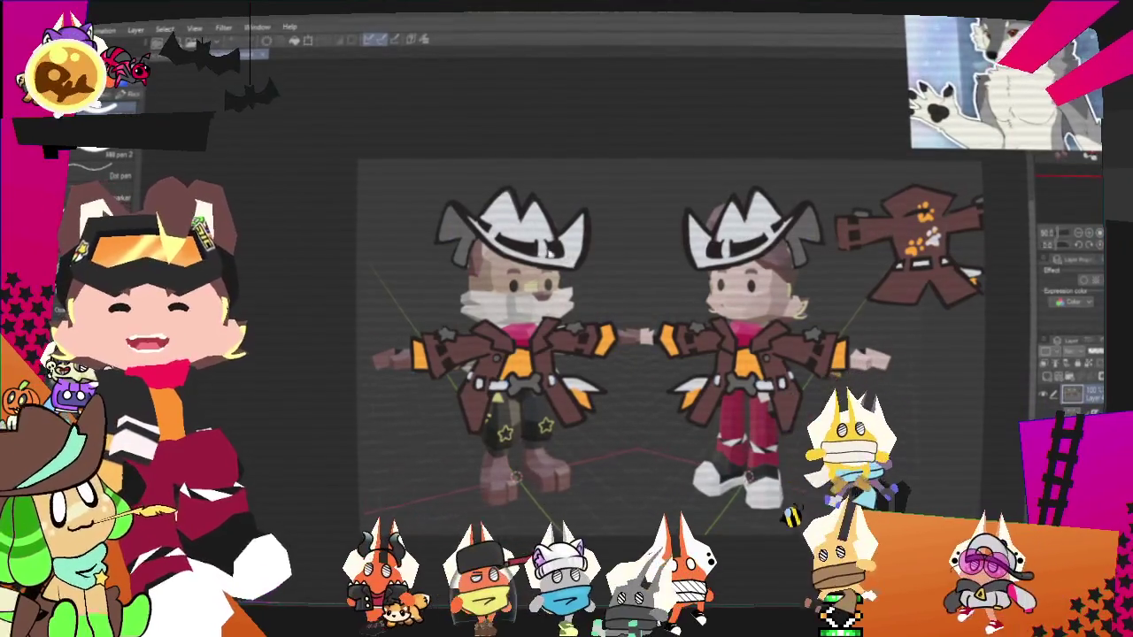
scroll(673, 354, up, 1)
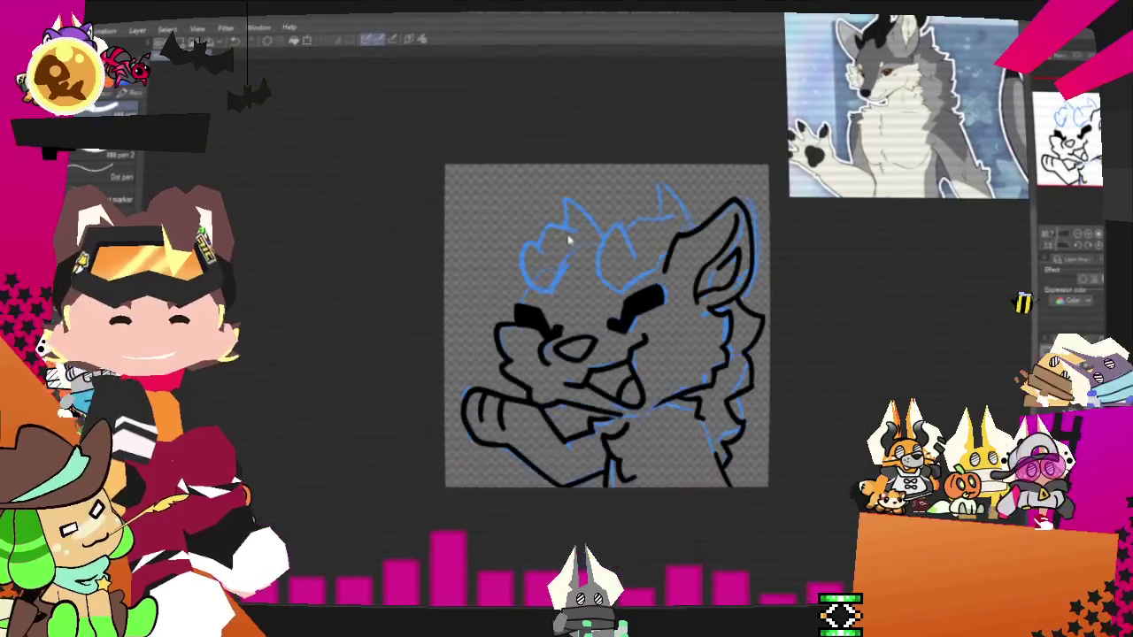
- Ink the first pointed horn rising from the top of the wolf's head
scroll(696, 260, up, 5)
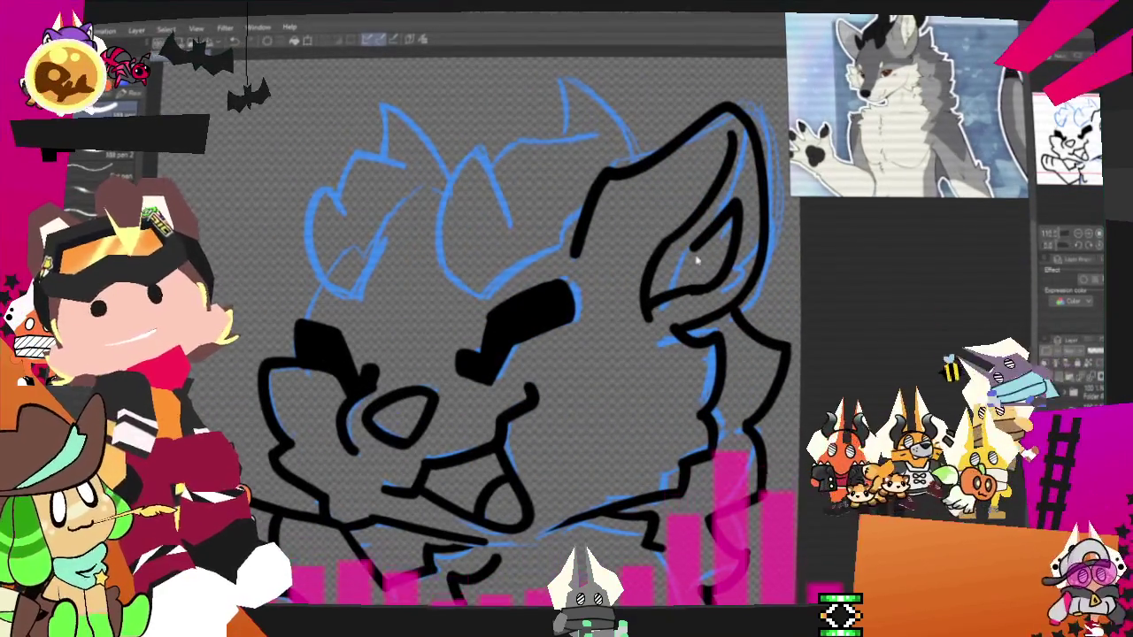
mouse_move(496, 310)
mouse_down()
mouse_move(596, 351)
mouse_move(637, 410)
mouse_up()
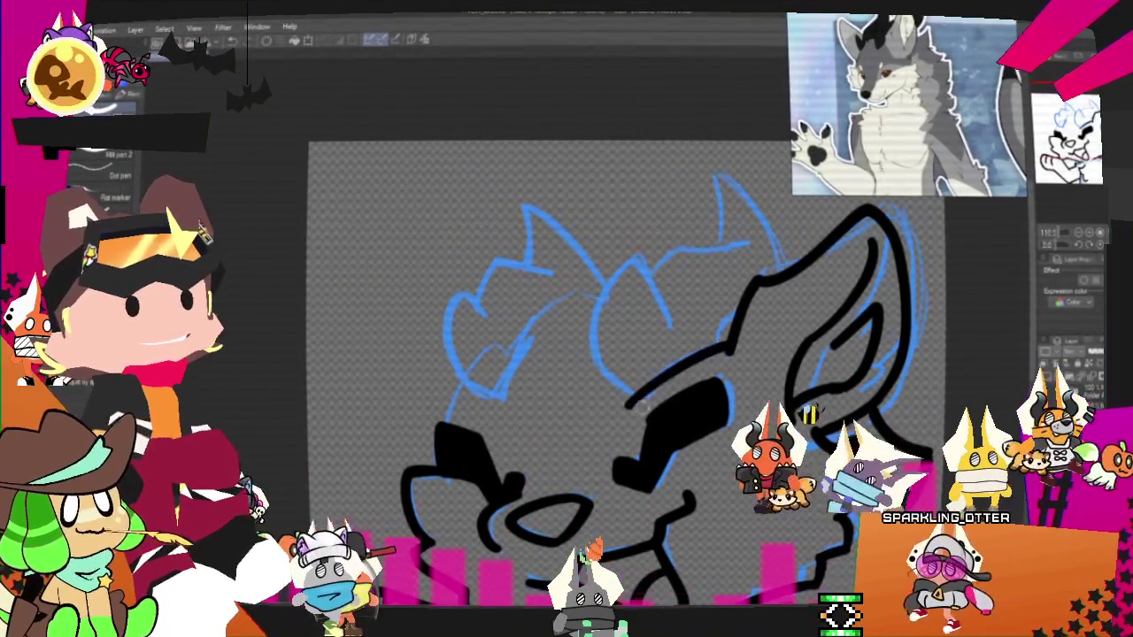
drag(592, 361, 725, 361)
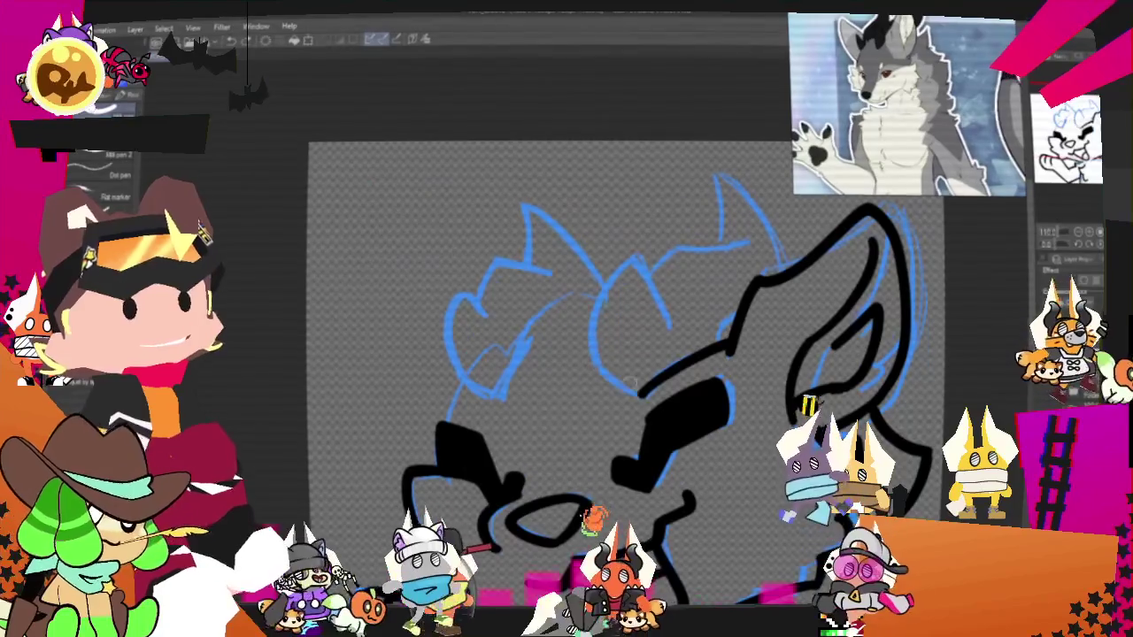
drag(593, 361, 670, 331)
drag(638, 254, 753, 236)
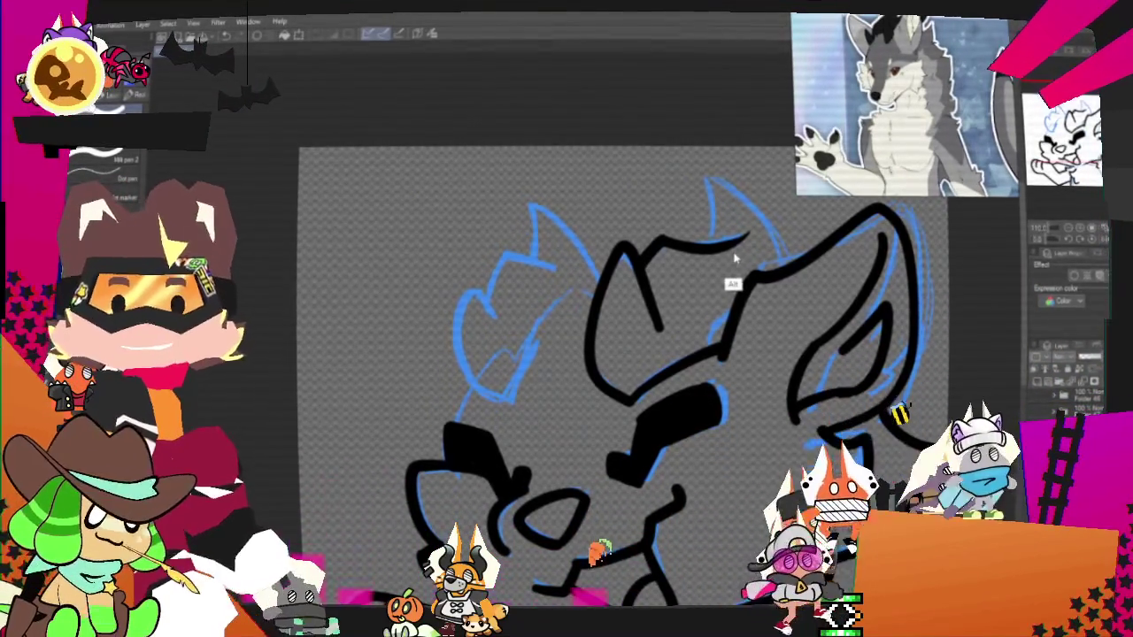
- Ink a second pointed horn on the head
drag(734, 256, 672, 290)
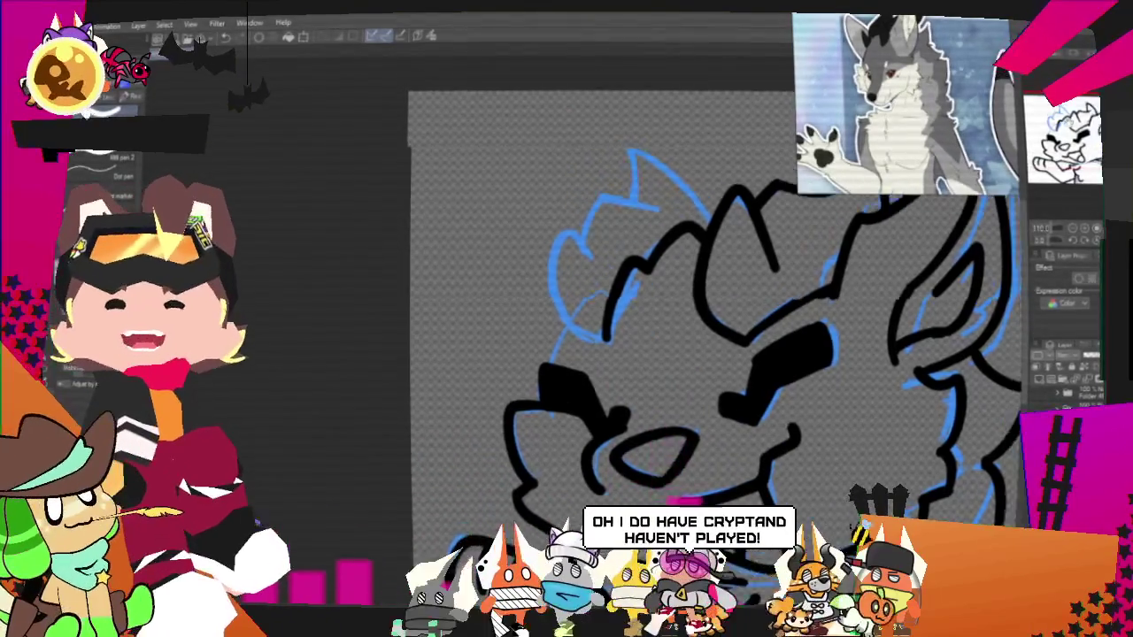
drag(655, 361, 622, 454)
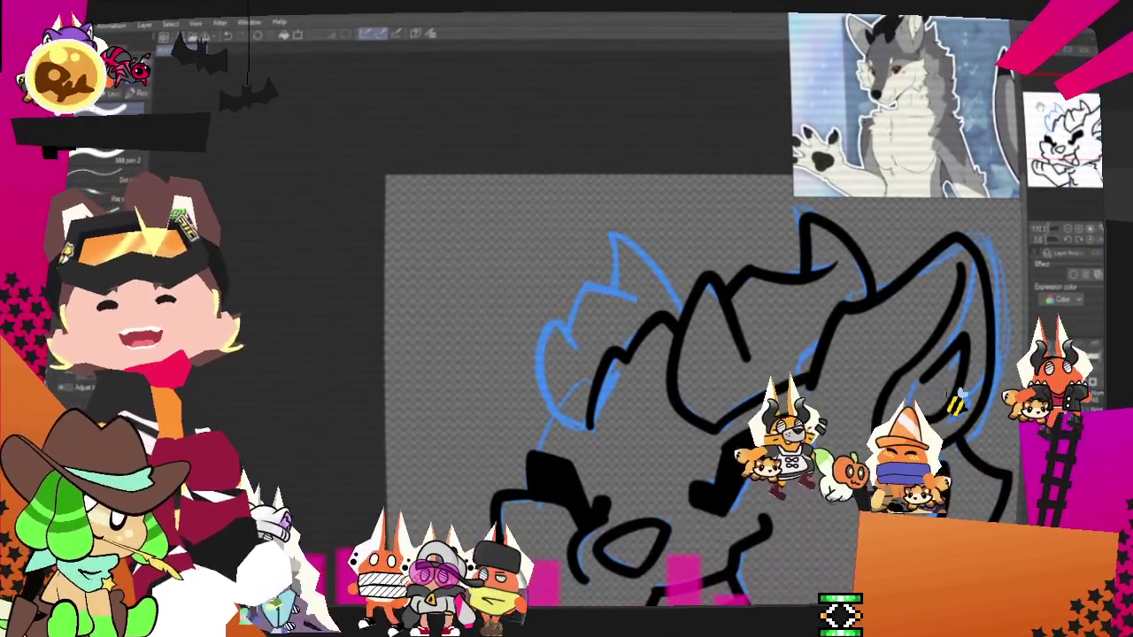
drag(816, 226, 820, 247)
drag(624, 311, 687, 329)
- Undo the stray horn stroke and review the horn and tuft lineart over the hidden sketch
key(ctrl+z)
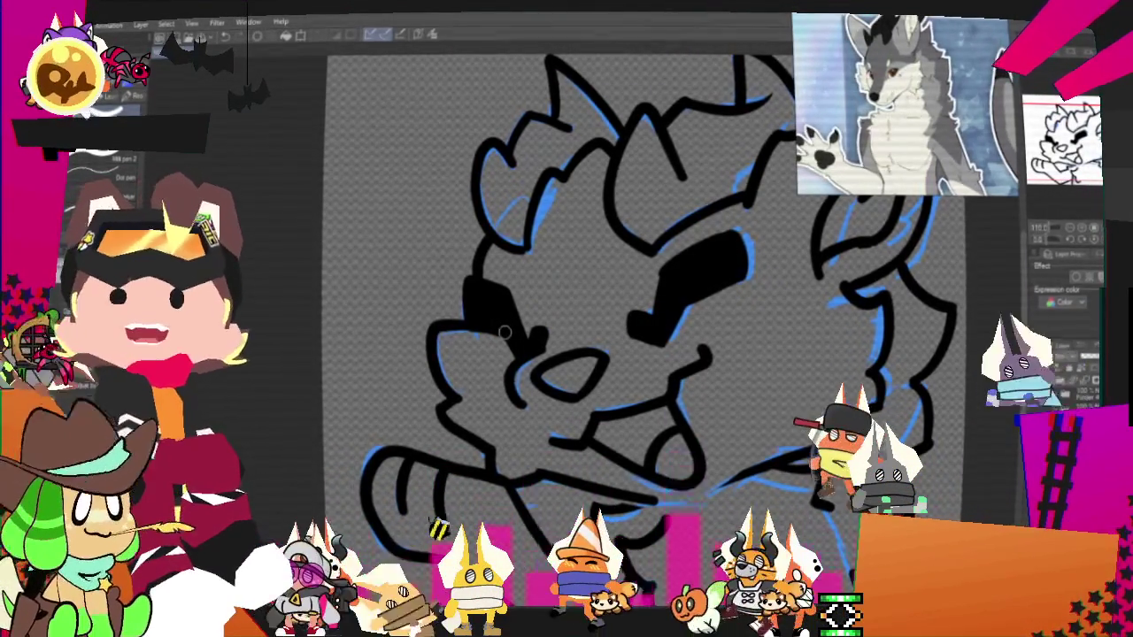
scroll(505, 333, up, 3)
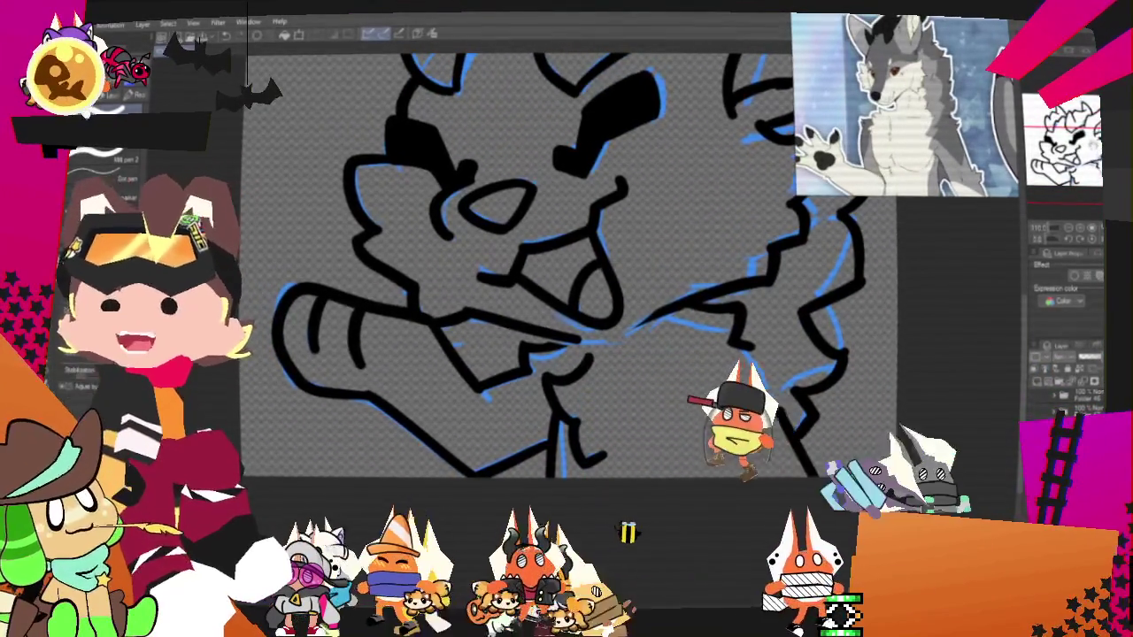
scroll(531, 310, up, 2)
scroll(531, 309, up, 2)
scroll(531, 310, up, 1)
scroll(531, 310, up, 1)
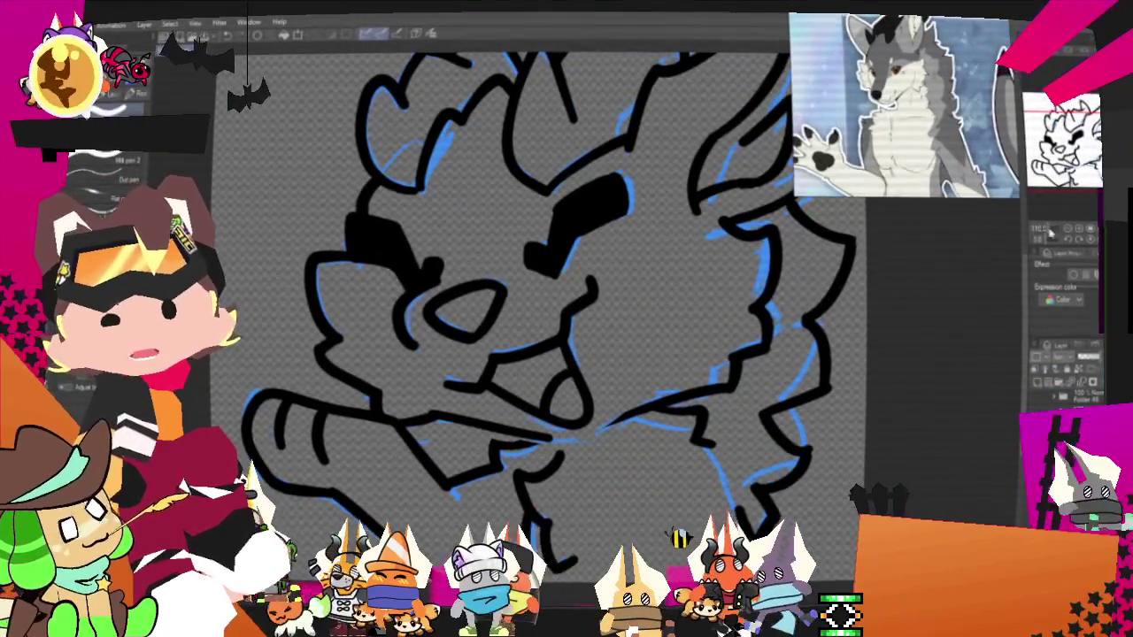
scroll(531, 336, down, 2)
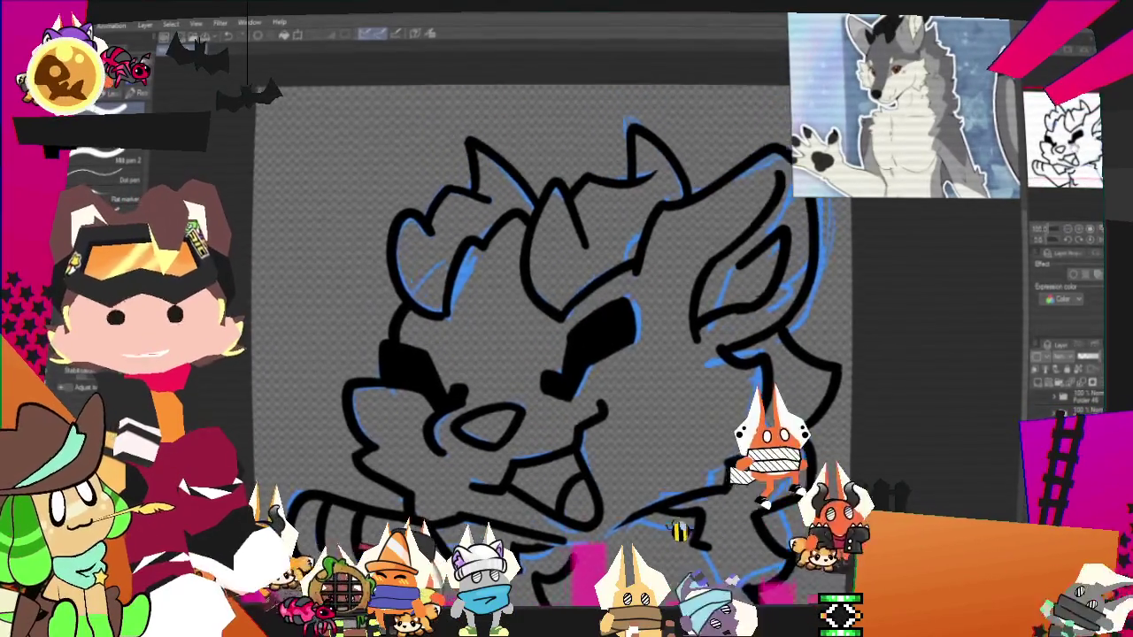
scroll(548, 310, down, 2)
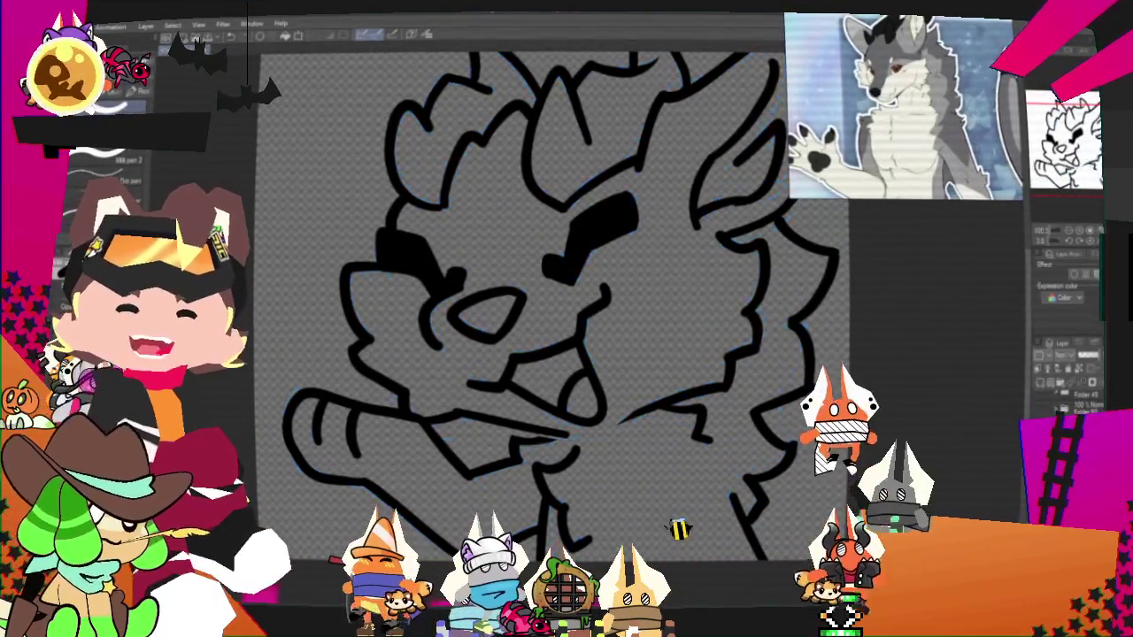
scroll(643, 351, down, 2)
scroll(644, 352, up, 1)
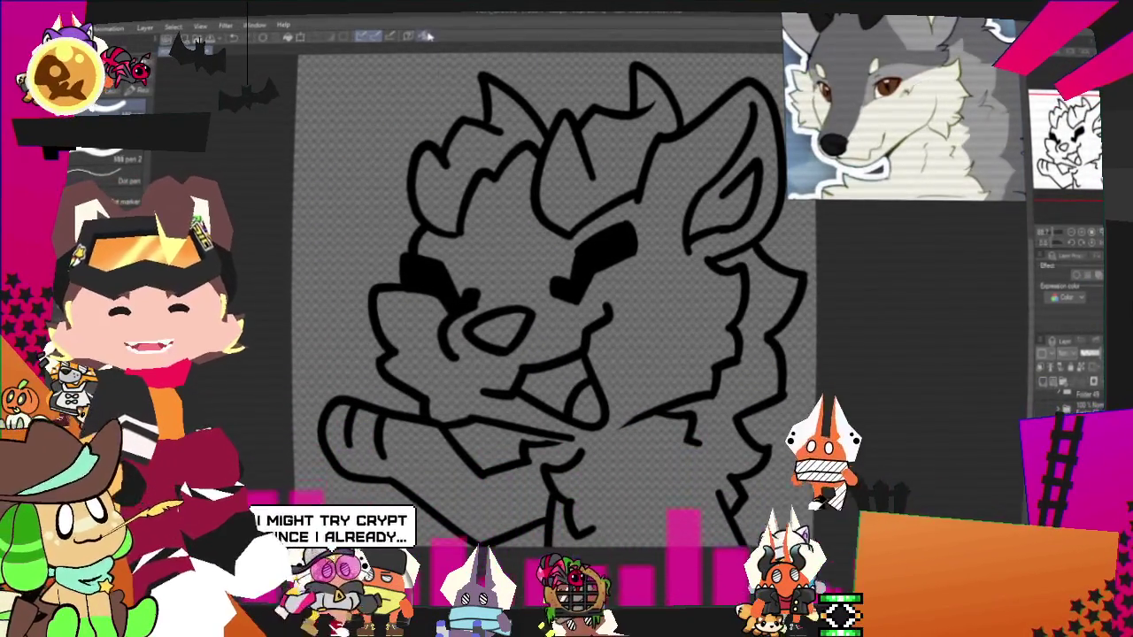
scroll(549, 274, down, 1)
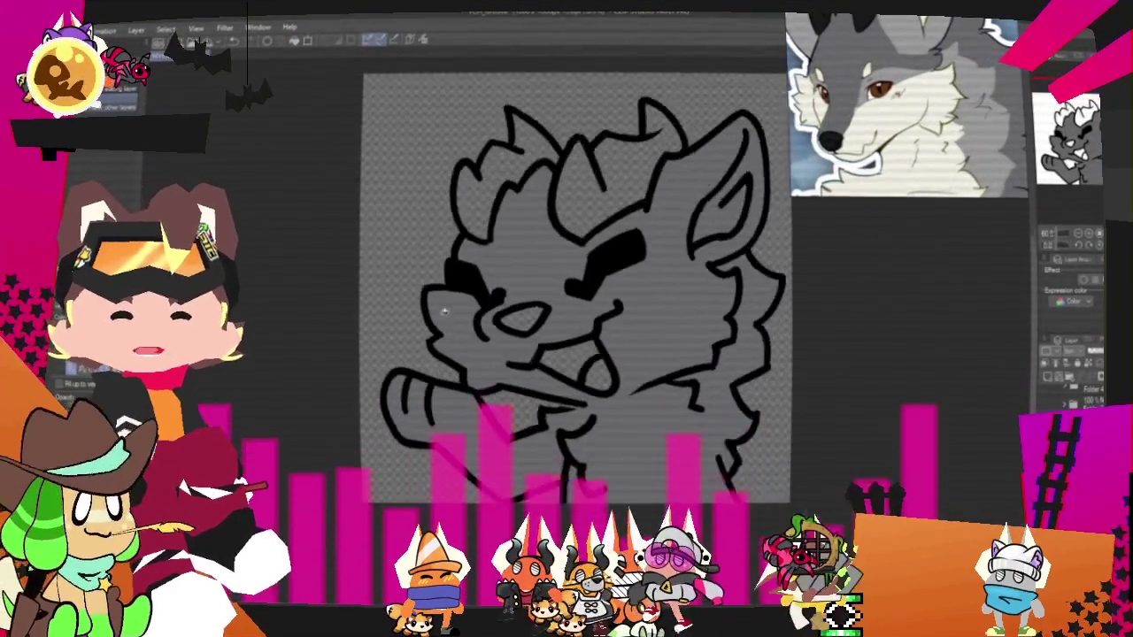
- Fill the left and right hair tufts and horns dark grey, then sample dark grey for pen shading
click(496, 177)
click(655, 166)
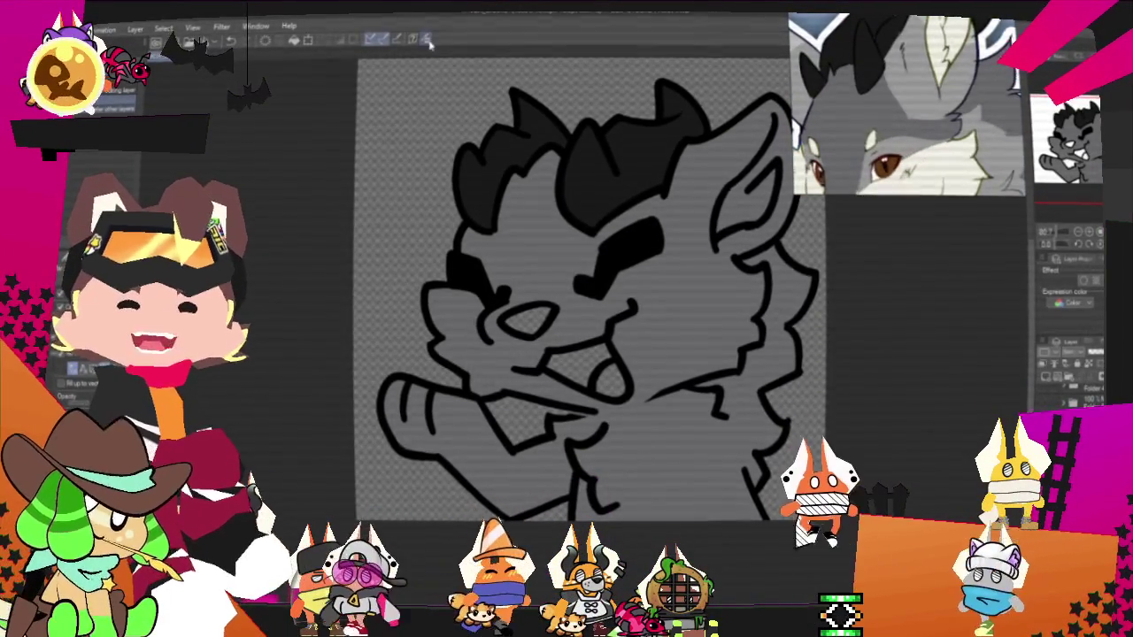
scroll(595, 221, down, 1)
scroll(596, 221, up, 2)
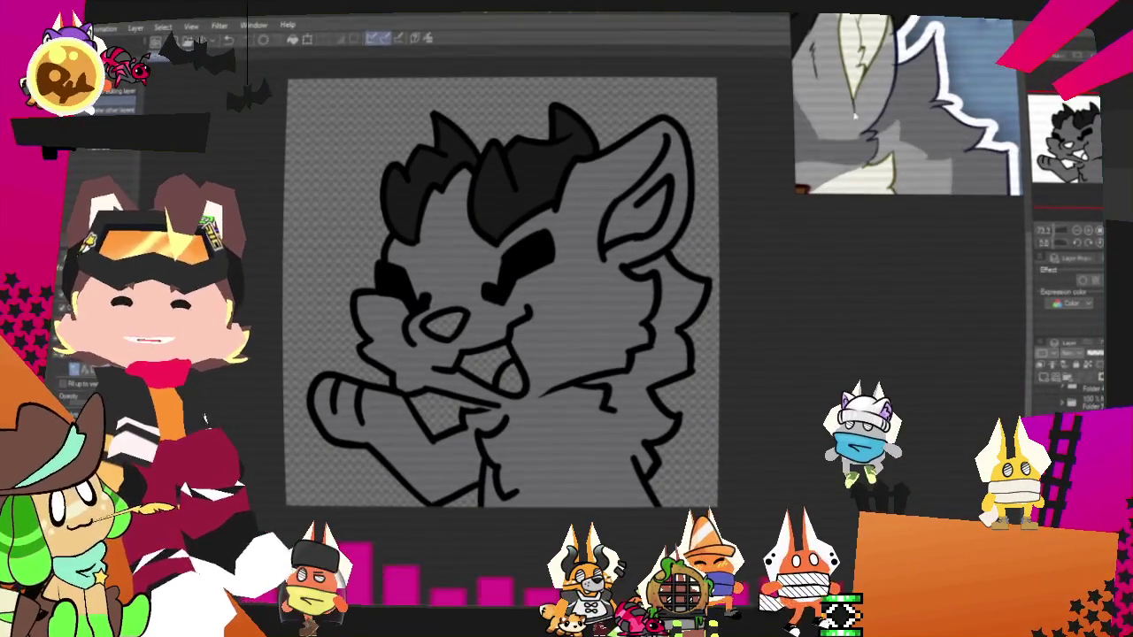
scroll(659, 185, up, 2)
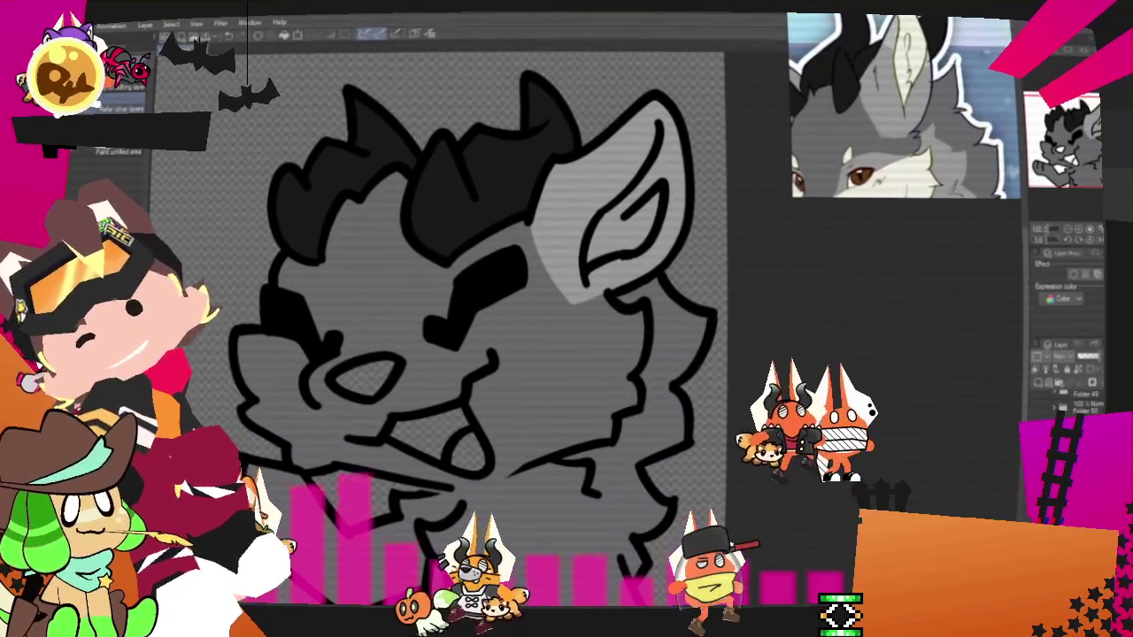
key(p)
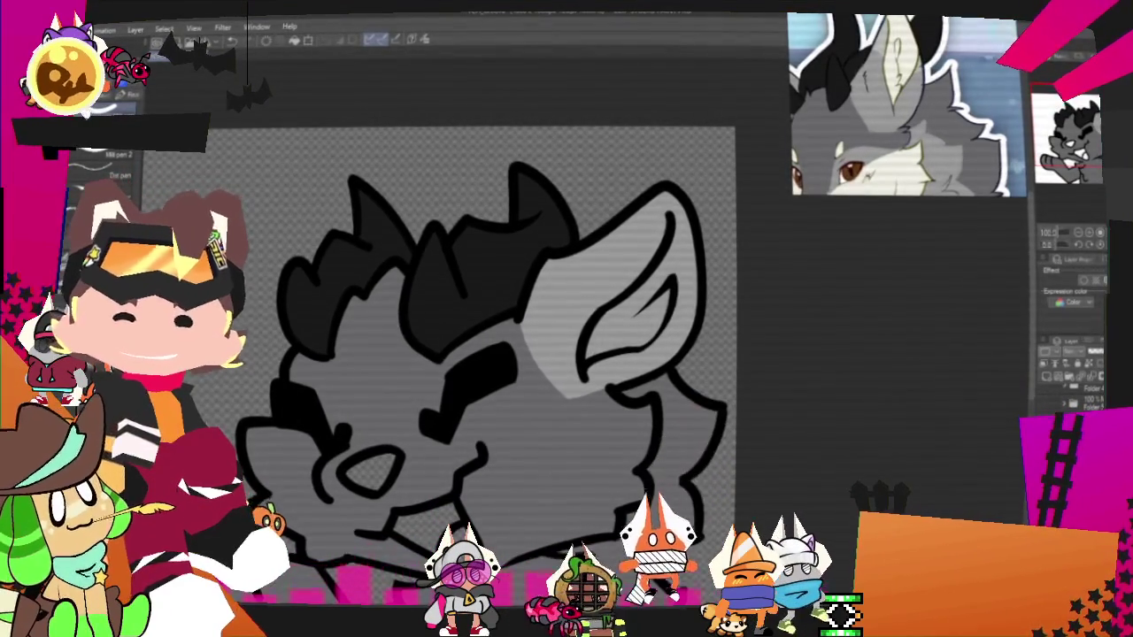
click(428, 39)
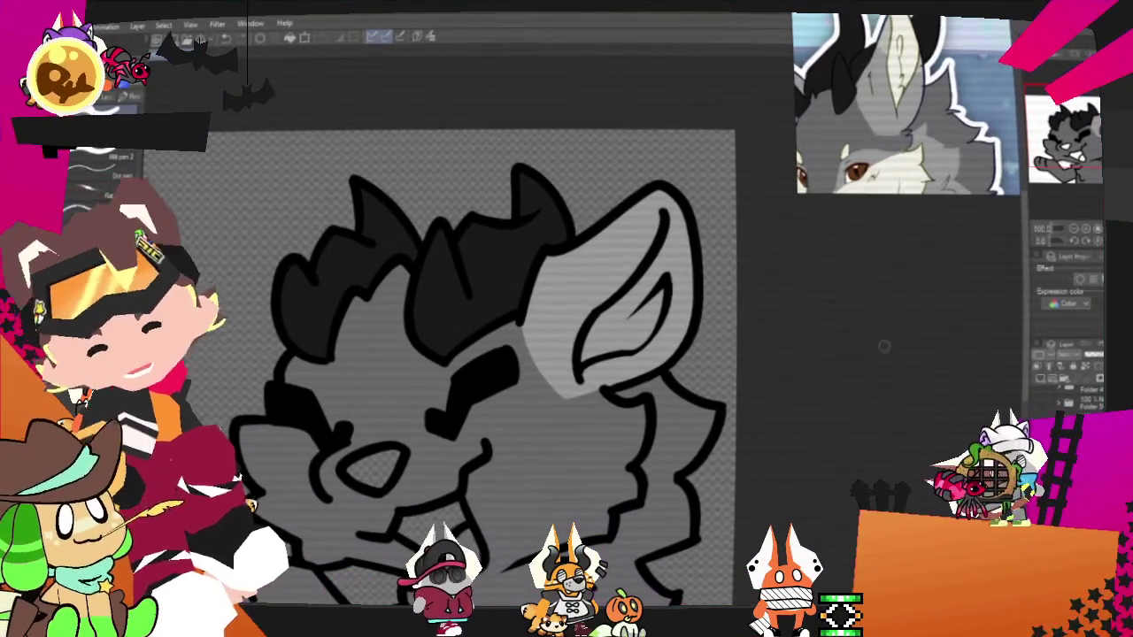
- Paint the wolf's inner ear white with the pen
drag(678, 227, 635, 346)
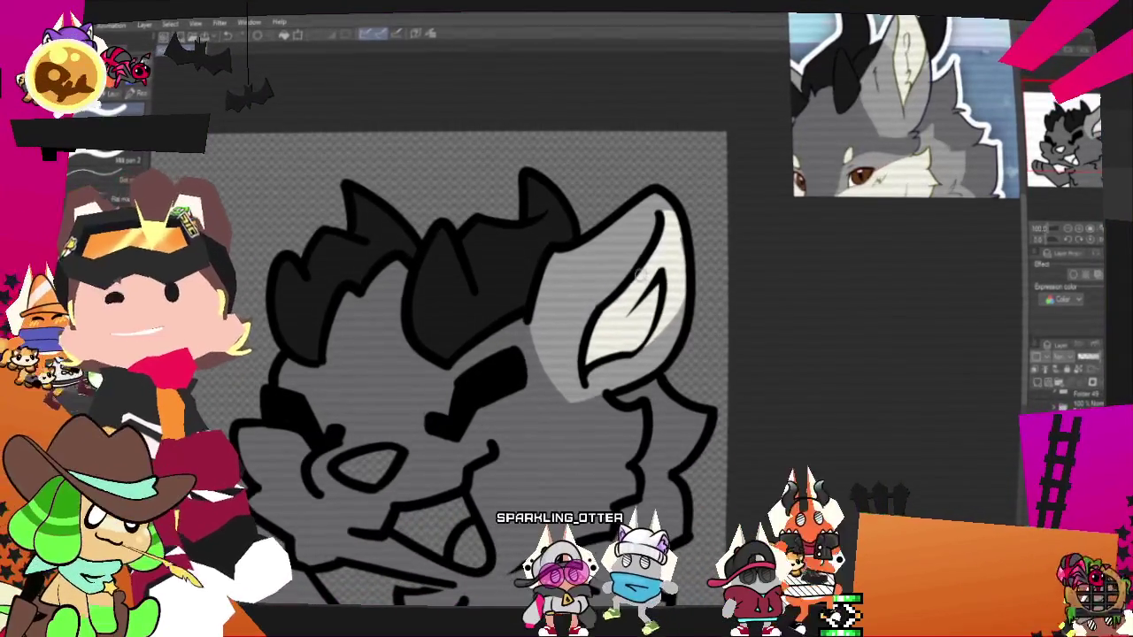
scroll(469, 355, down, 2)
scroll(469, 328, up, 2)
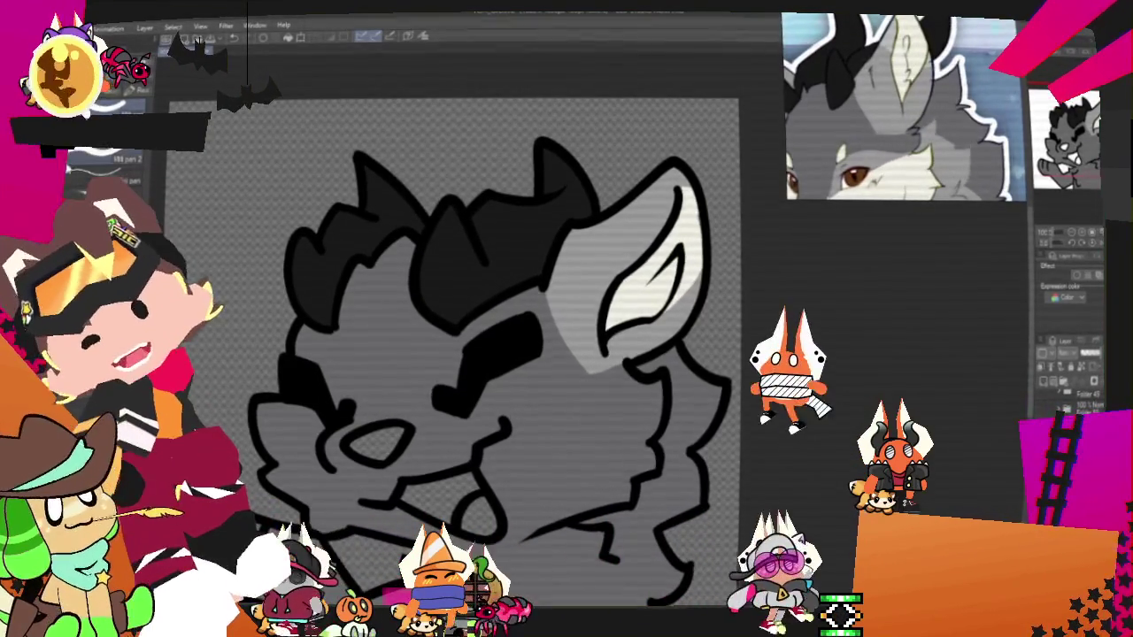
- Select the grey outer ear, paint a paler highlight band, then deselect and recentre the head
click(655, 266)
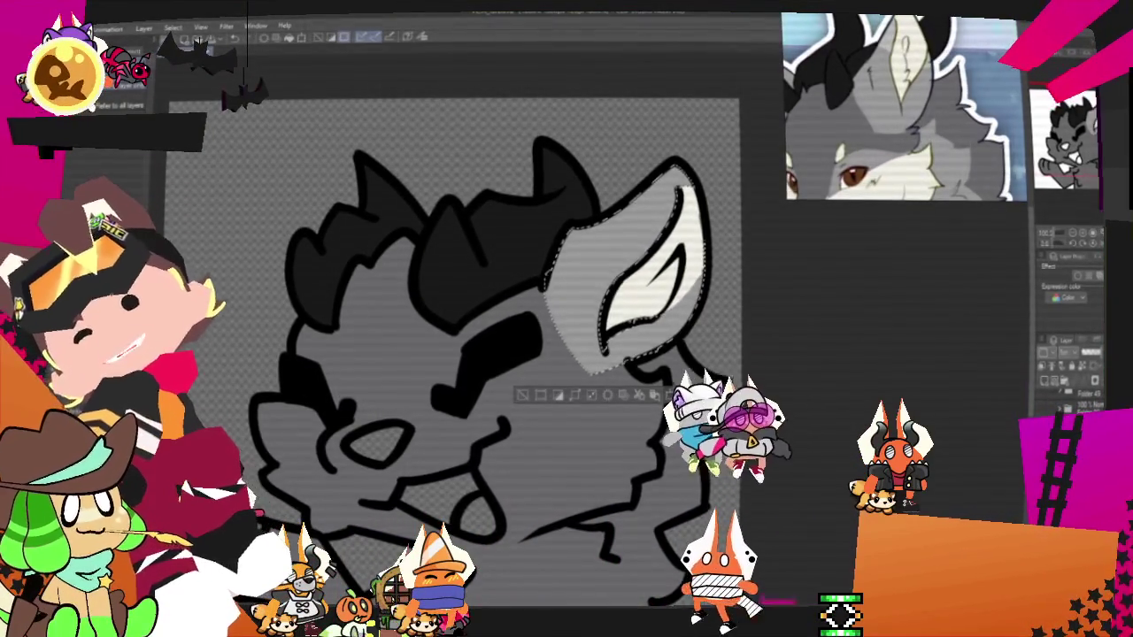
key(p)
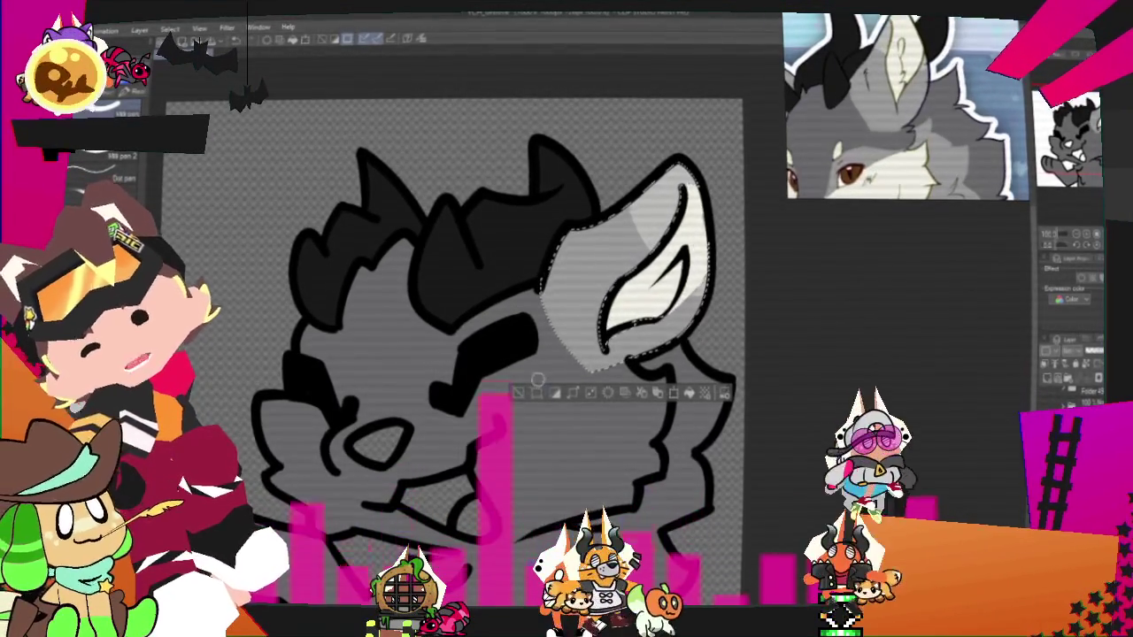
key(ctrl+d)
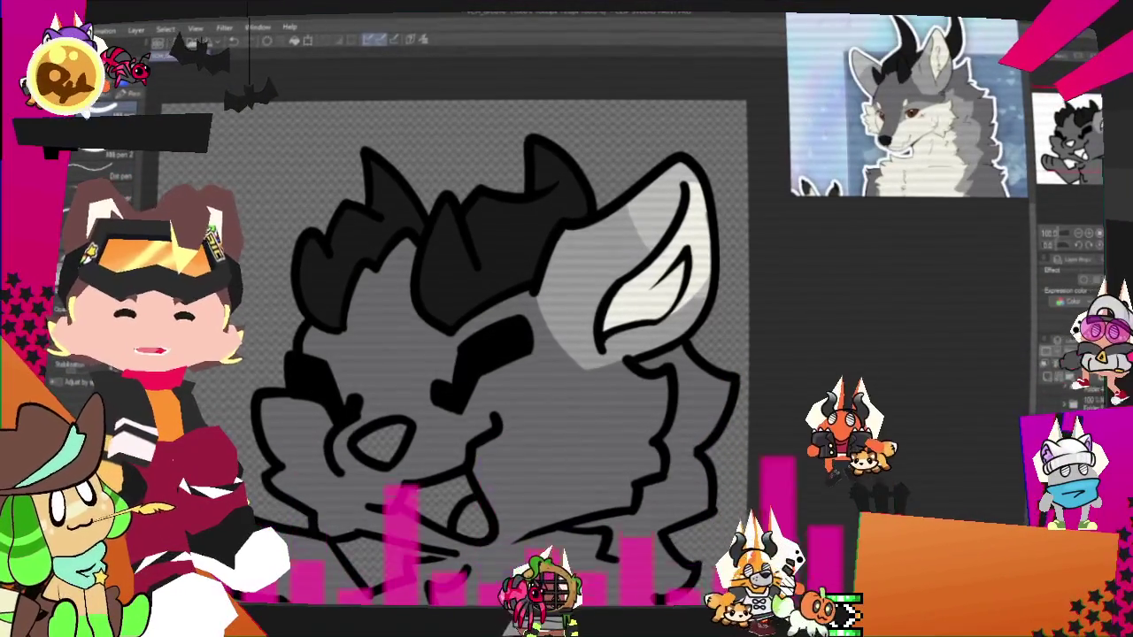
key(ctrl+plus)
key(ctrl+minus)
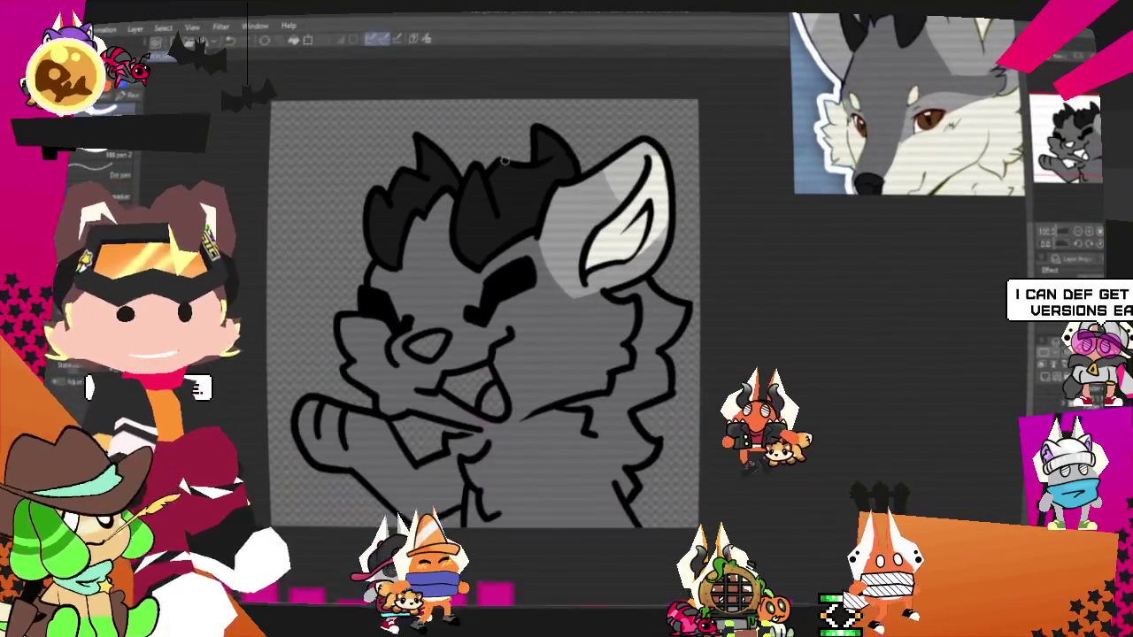
drag(354, 232, 410, 213)
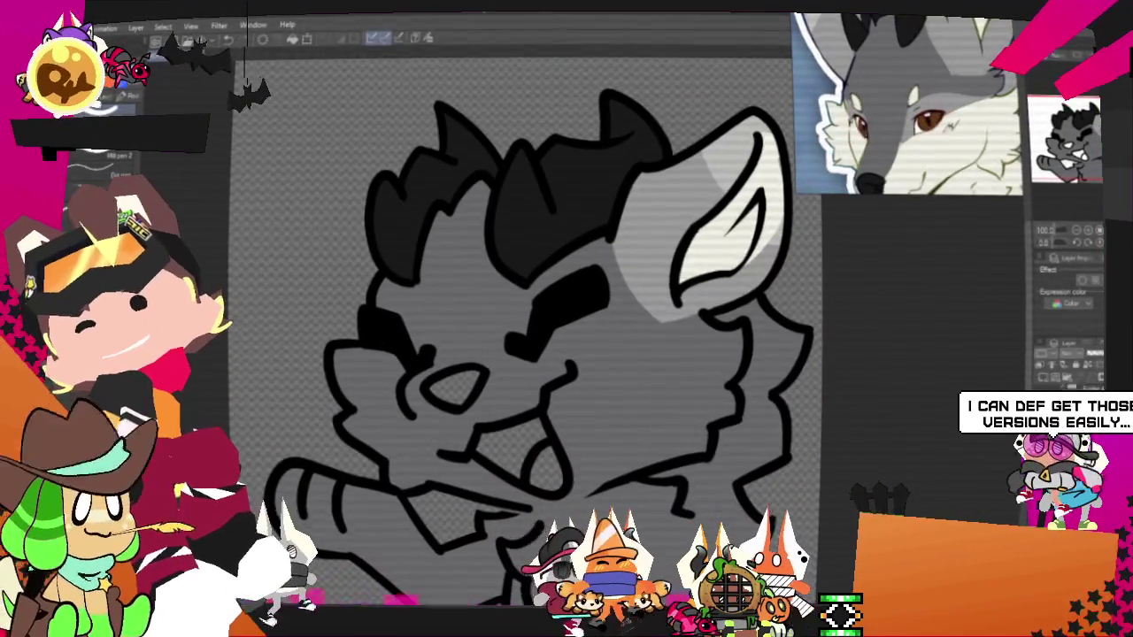
- Select the head, add light grey brow shading, and outline the white marking across face and cheek
key(w)
click(619, 372)
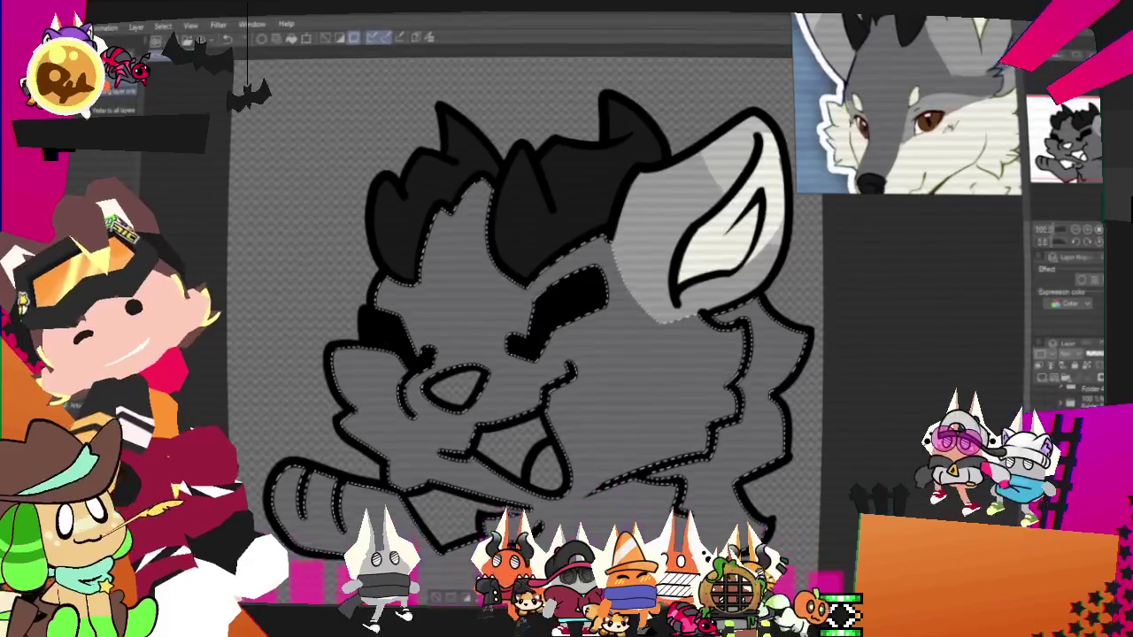
key(p)
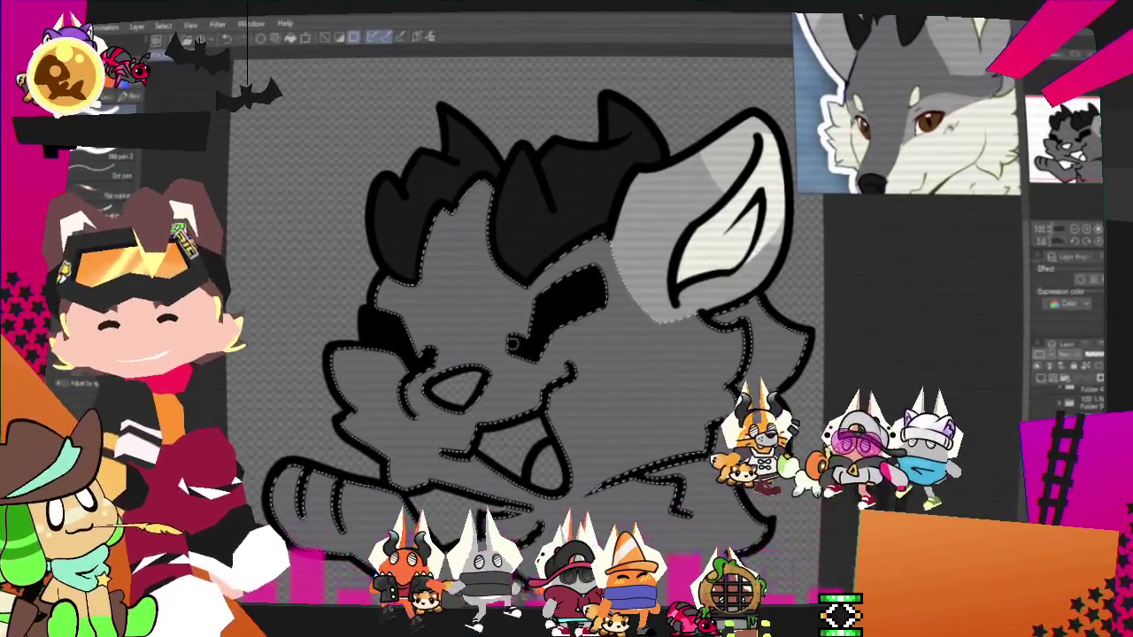
drag(529, 308, 503, 361)
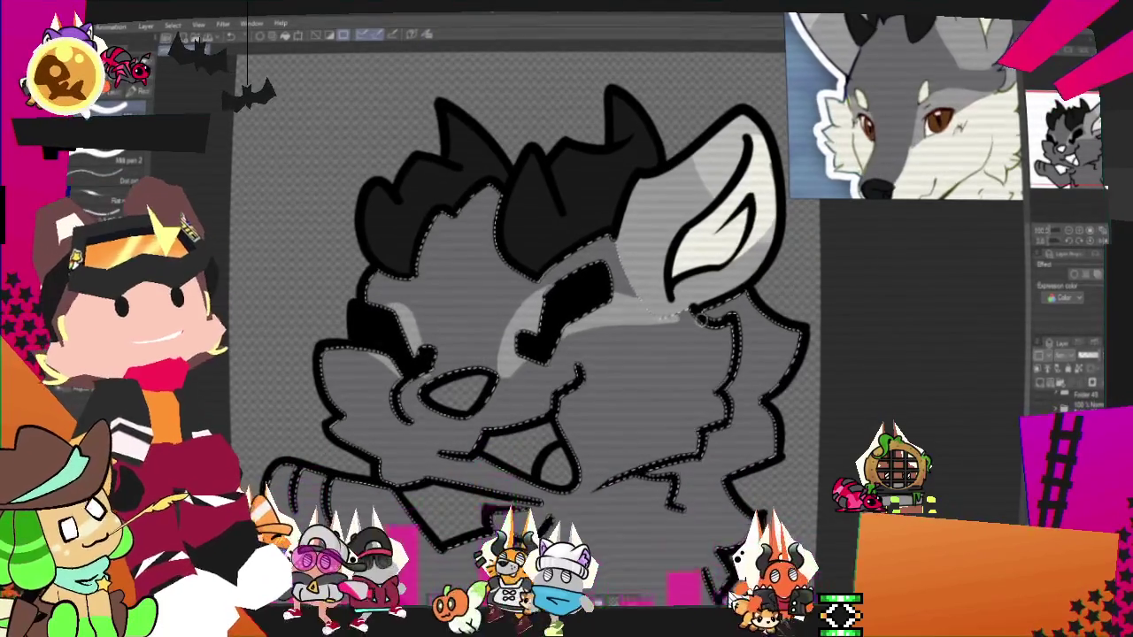
drag(682, 323, 491, 389)
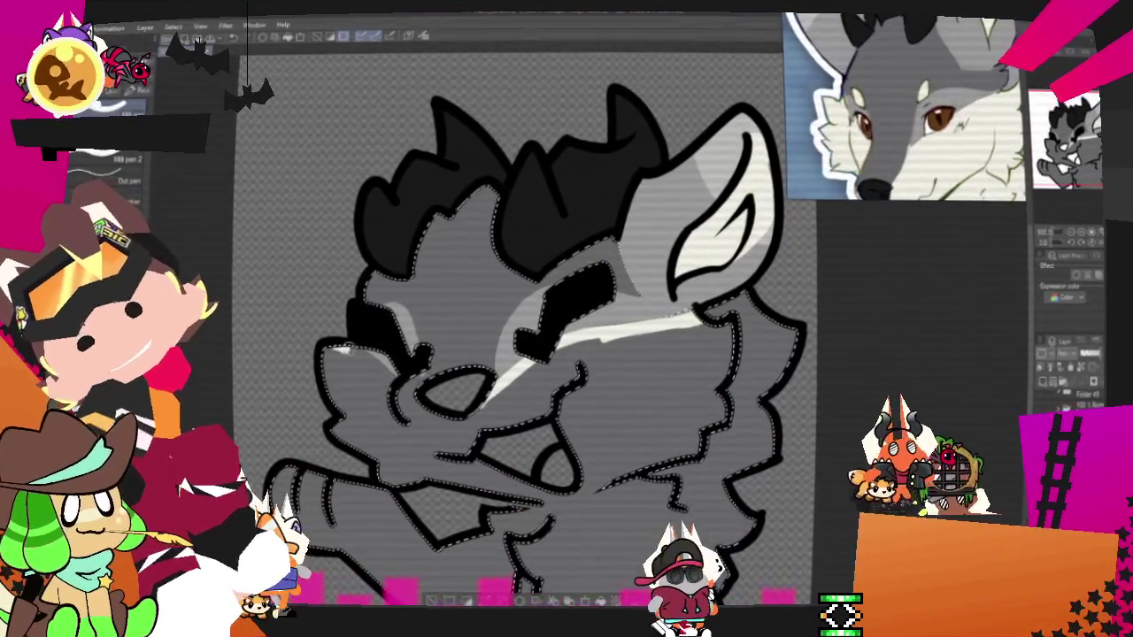
drag(340, 350, 390, 372)
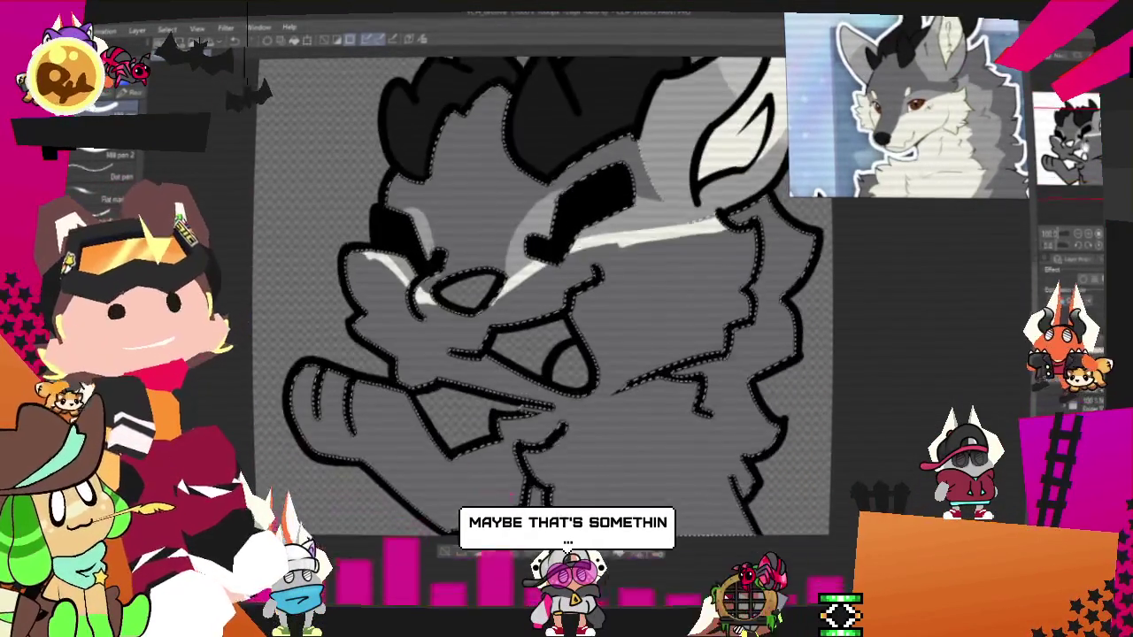
scroll(740, 339, down, 3)
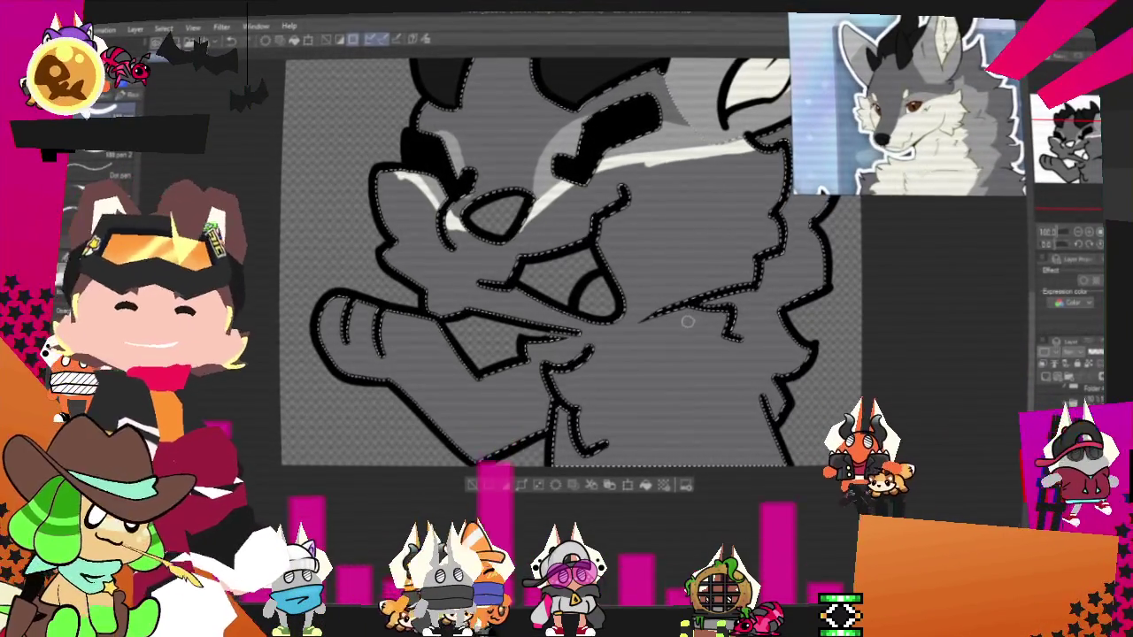
- Outline the chest marking, fill the face and chest marking white, and deselect
mouse_move(670, 357)
mouse_down()
mouse_move(713, 374)
mouse_move(699, 425)
mouse_up()
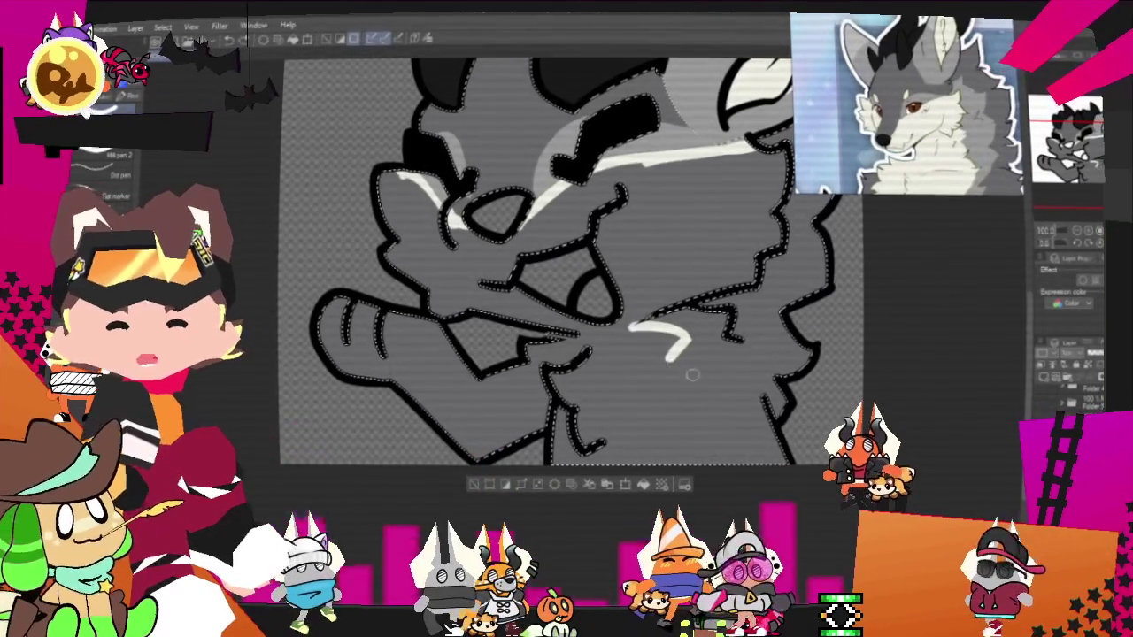
mouse_move(630, 325)
mouse_down()
mouse_move(721, 425)
mouse_move(719, 509)
mouse_up()
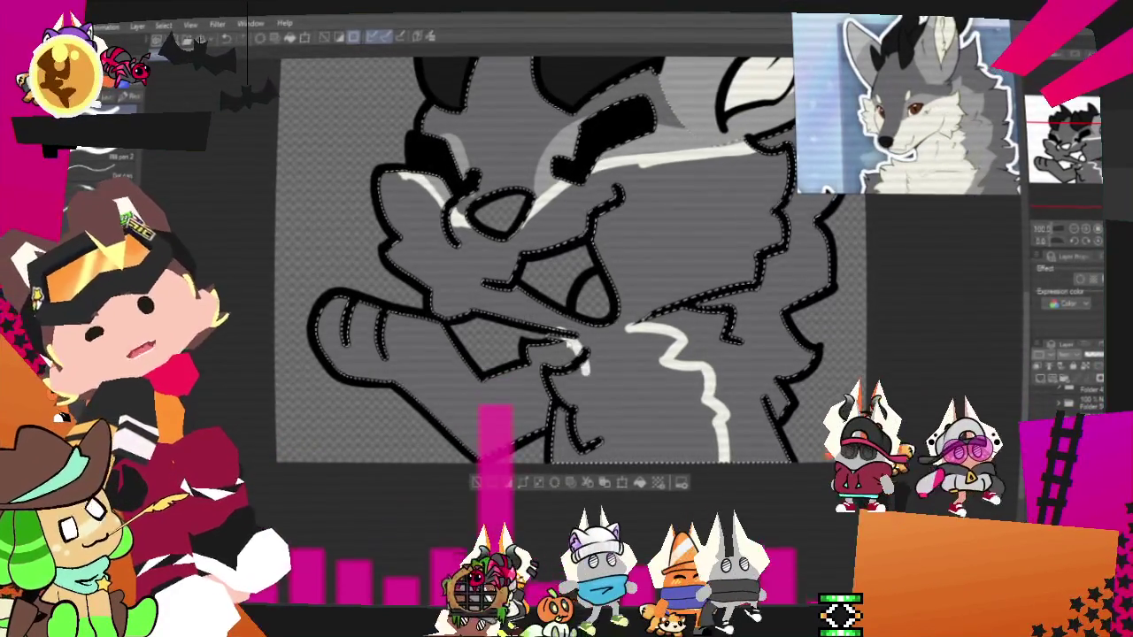
drag(580, 350, 584, 371)
click(673, 221)
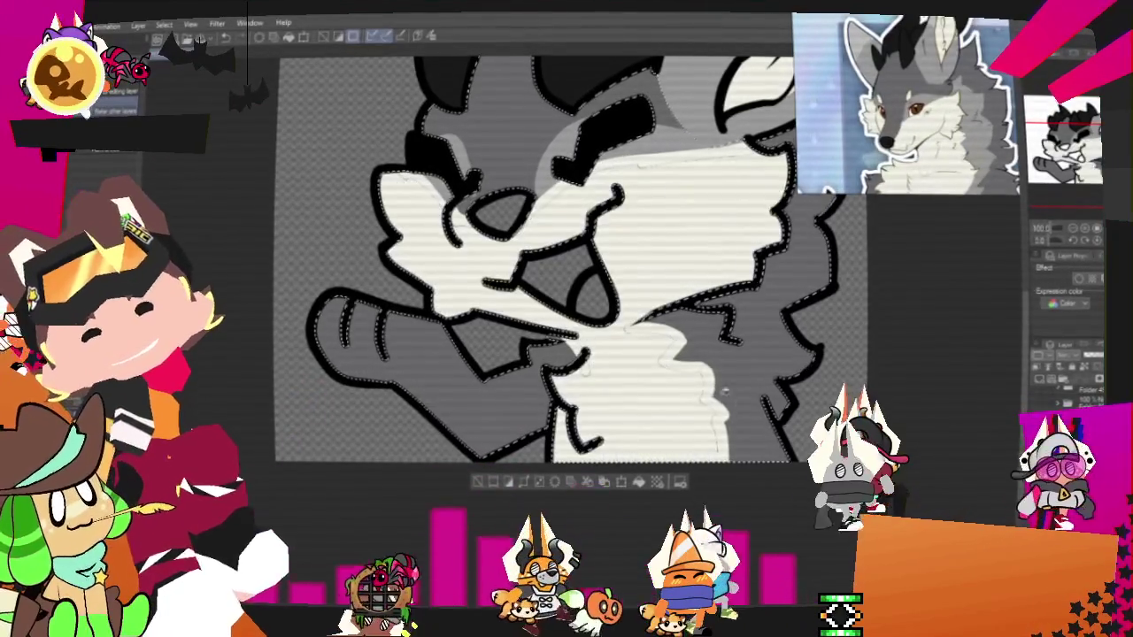
key(p)
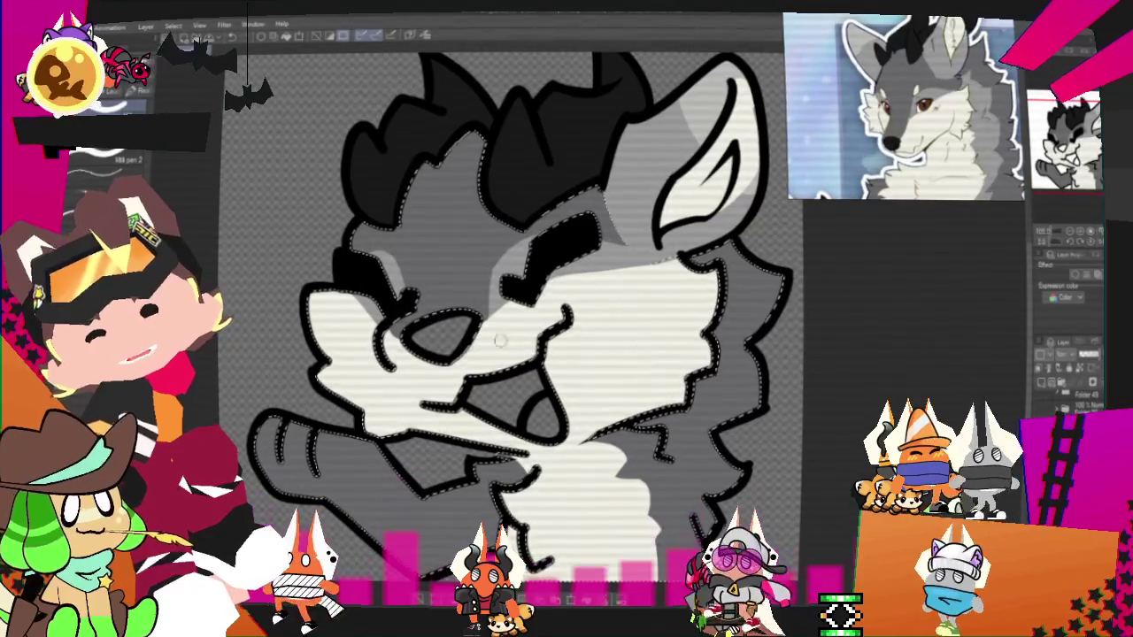
key(ctrl+d)
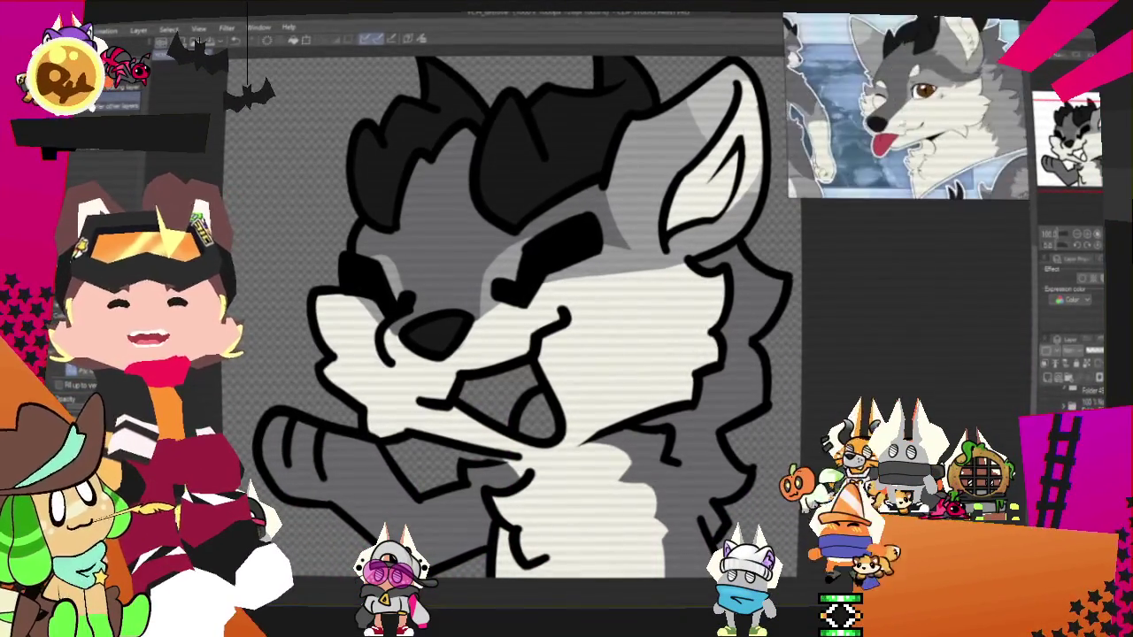
click(429, 40)
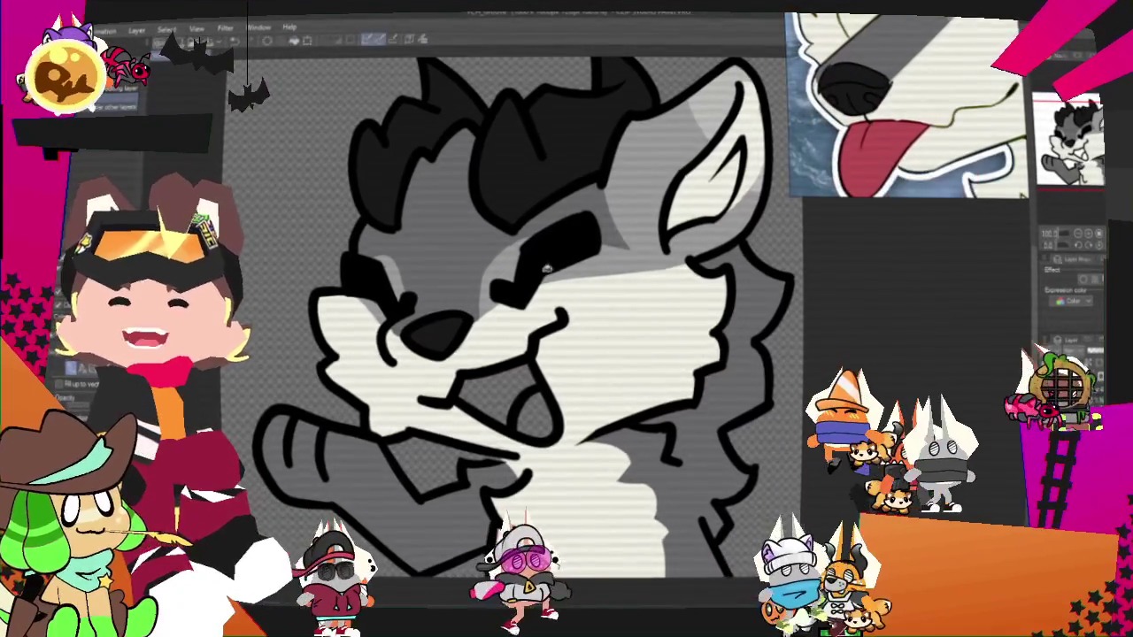
scroll(617, 472, up, 2)
click(498, 399)
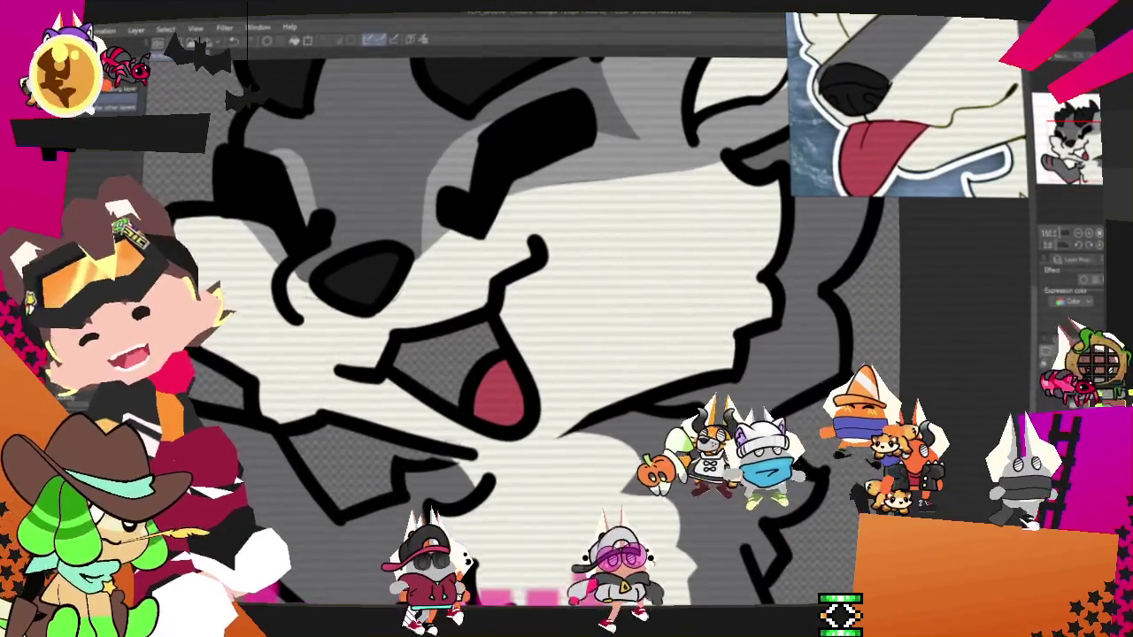
click(424, 354)
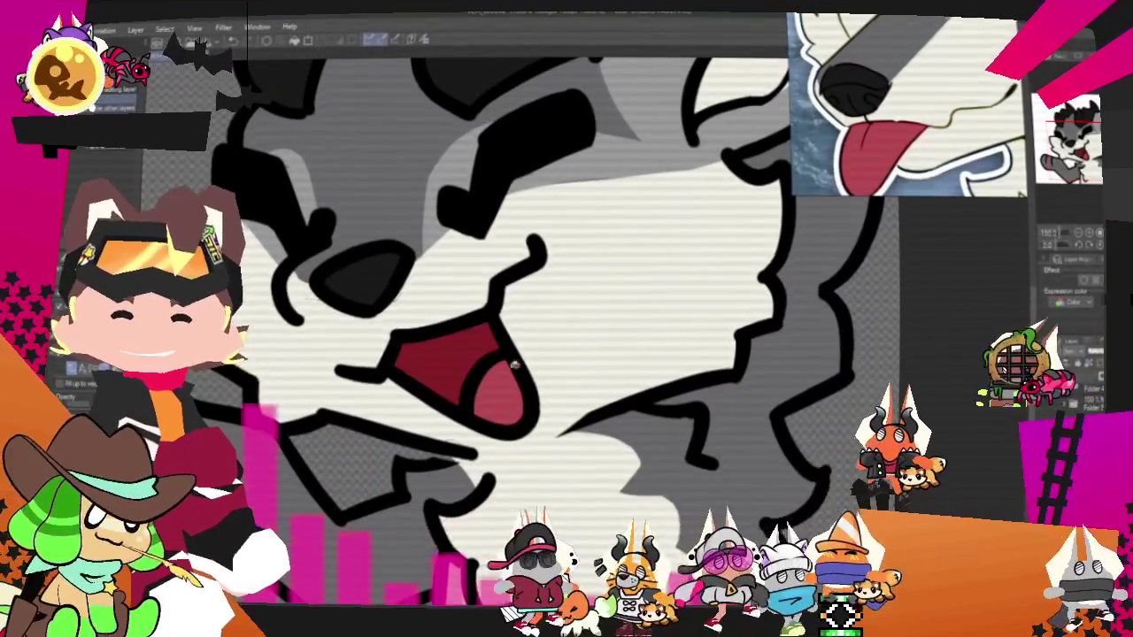
scroll(495, 336, down, 2)
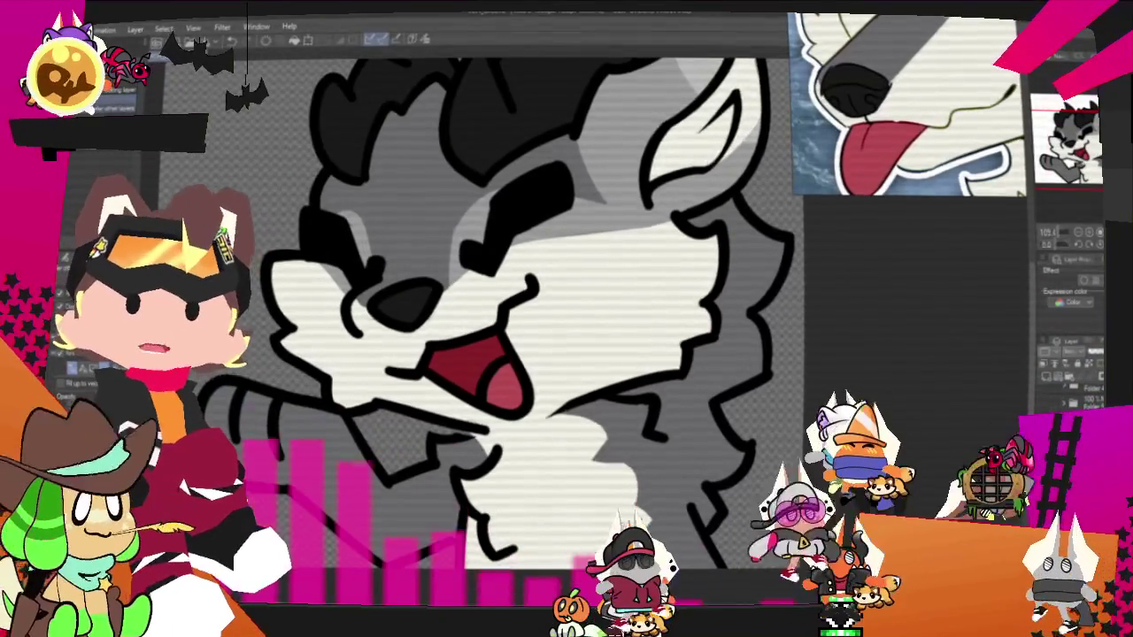
scroll(455, 384, up, 1)
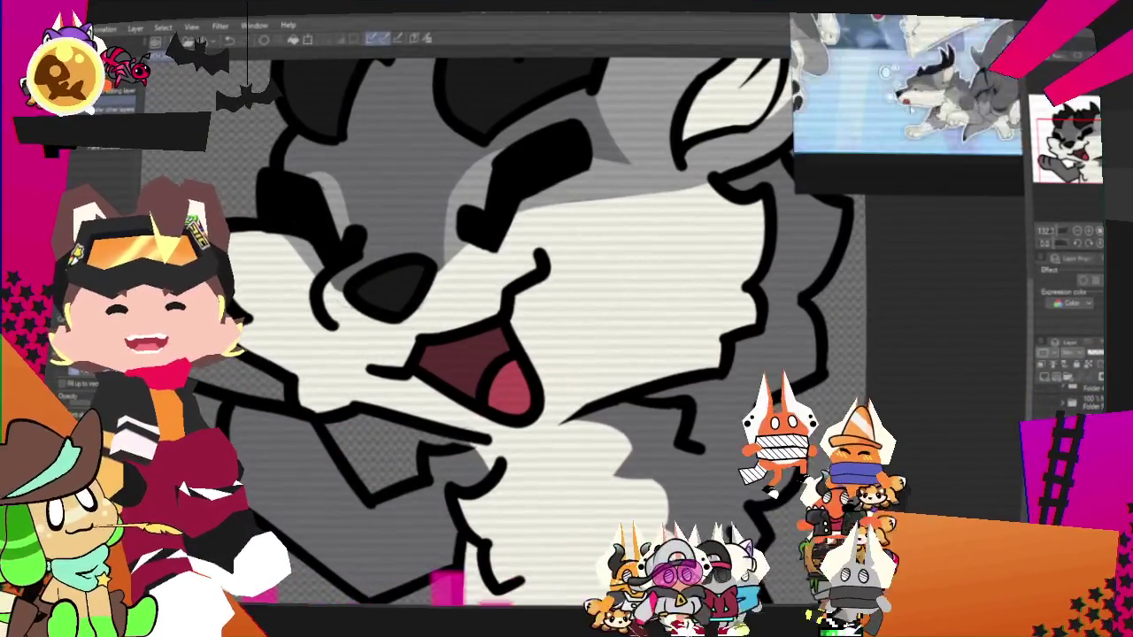
scroll(522, 358, down, 3)
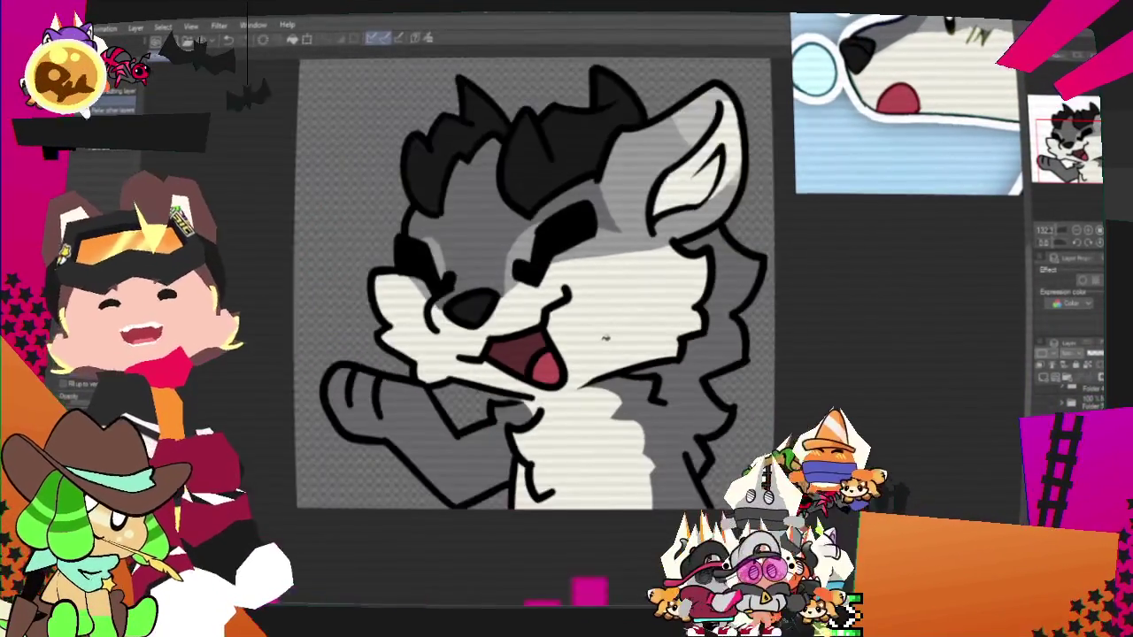
scroll(602, 337, down, 2)
scroll(531, 373, up, 1)
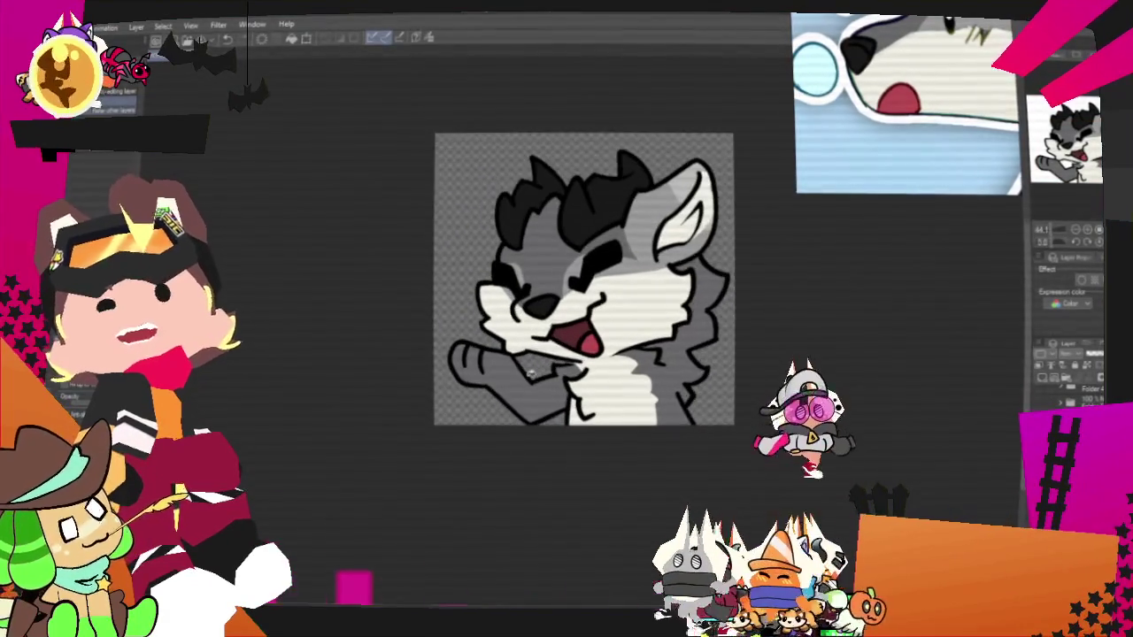
scroll(586, 294, up, 2)
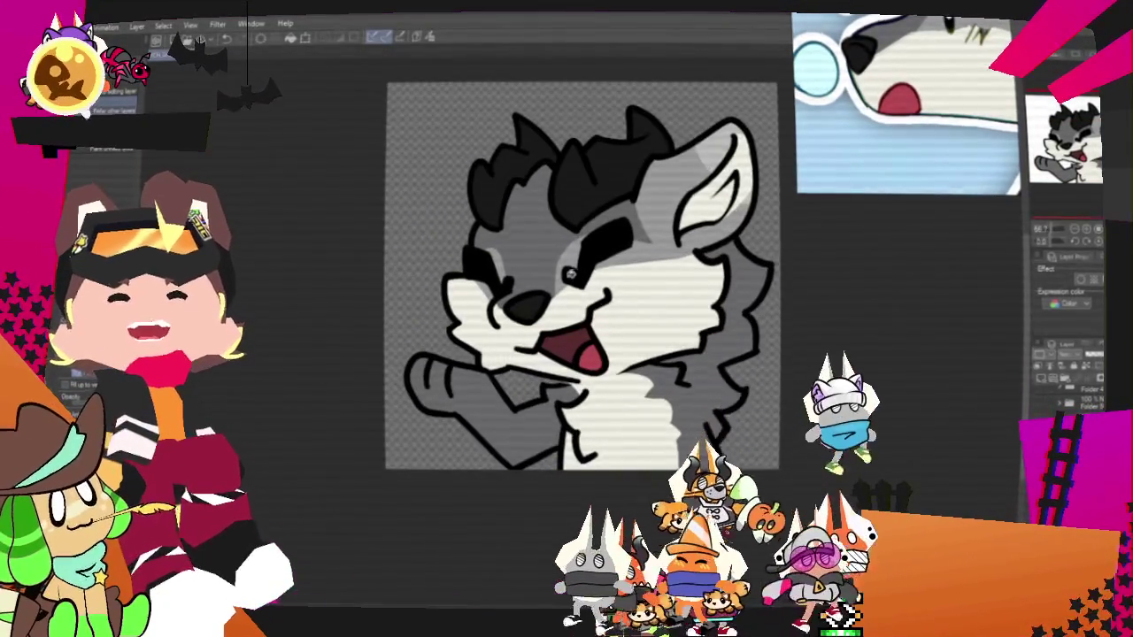
scroll(577, 280, up, 3)
scroll(591, 246, down, 3)
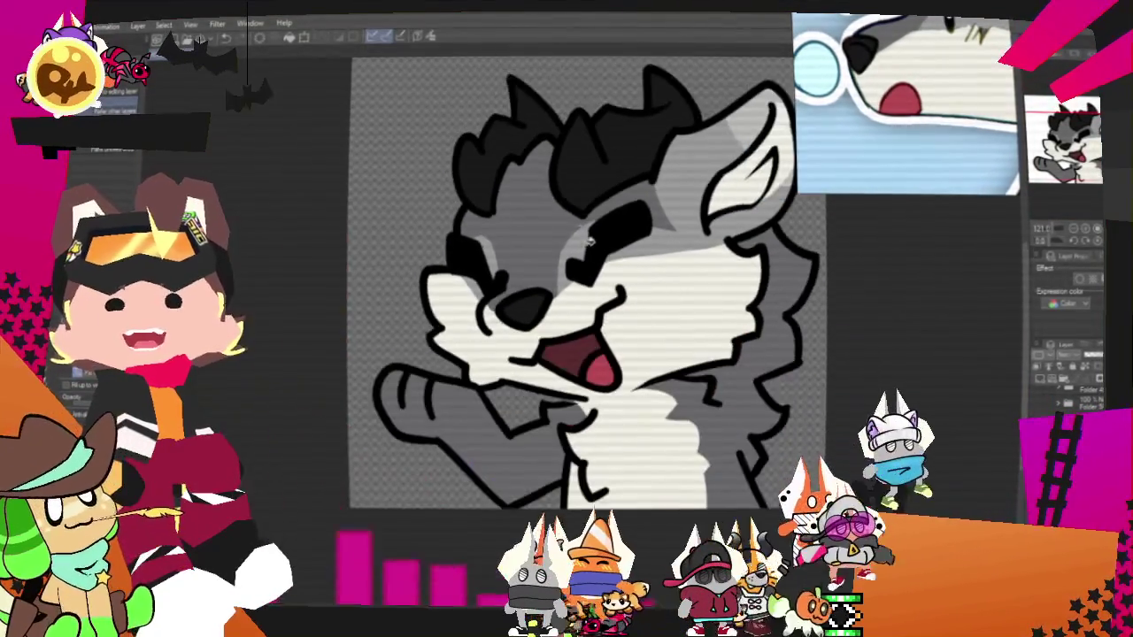
scroll(589, 244, up, 1)
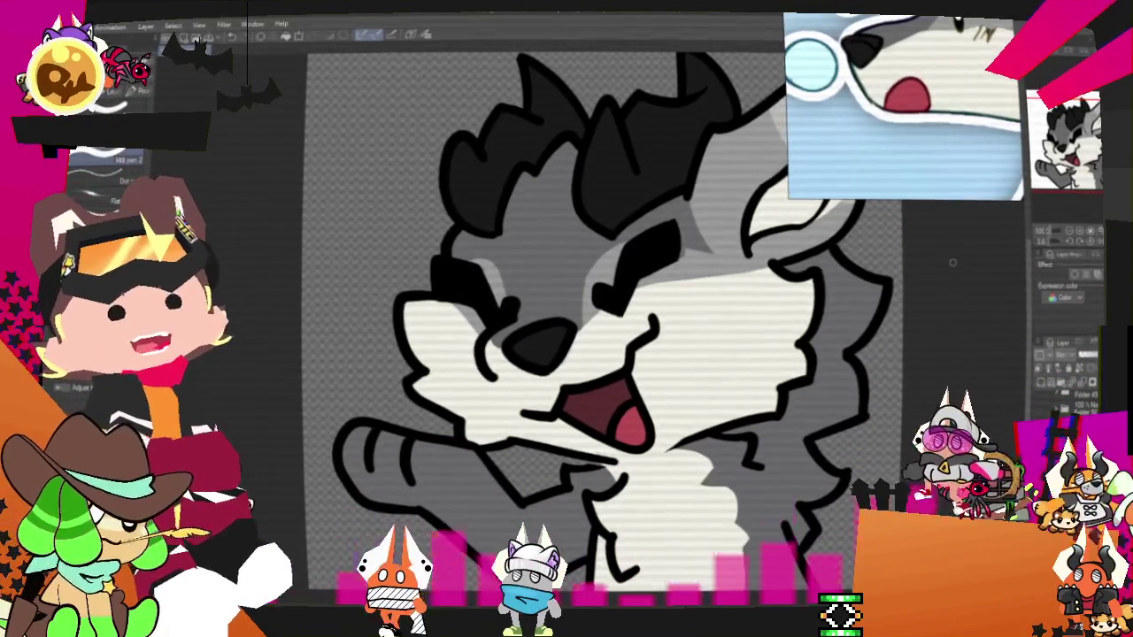
scroll(566, 309, down, 3)
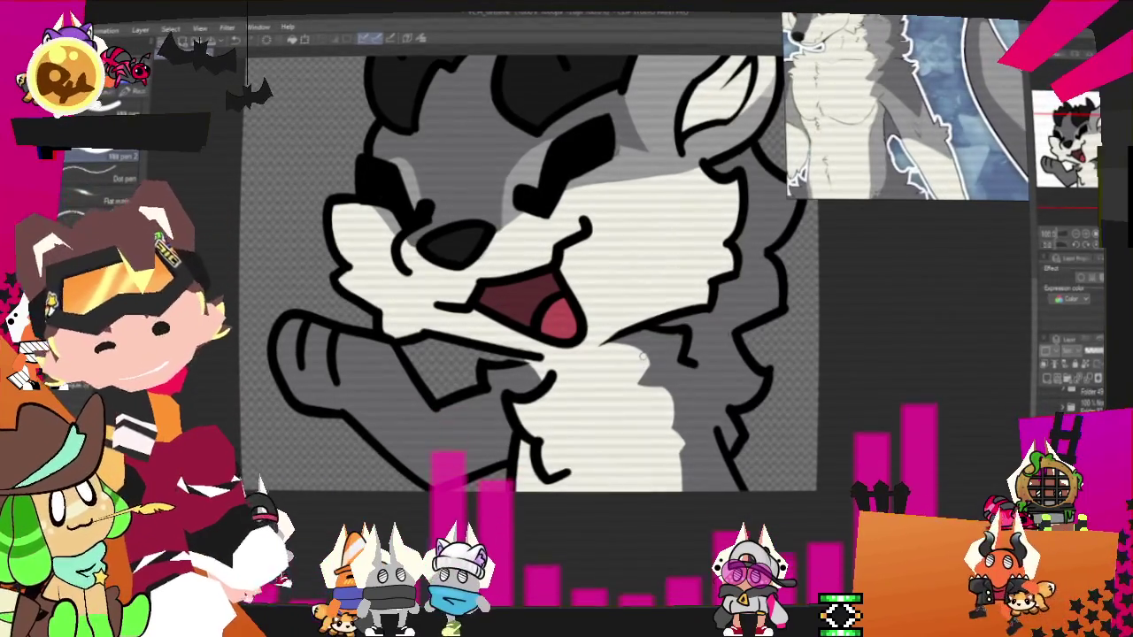
- Auto-select the wolf silhouette, test a light grey stroke on the arm, undo it and deselect
key(w)
click(442, 363)
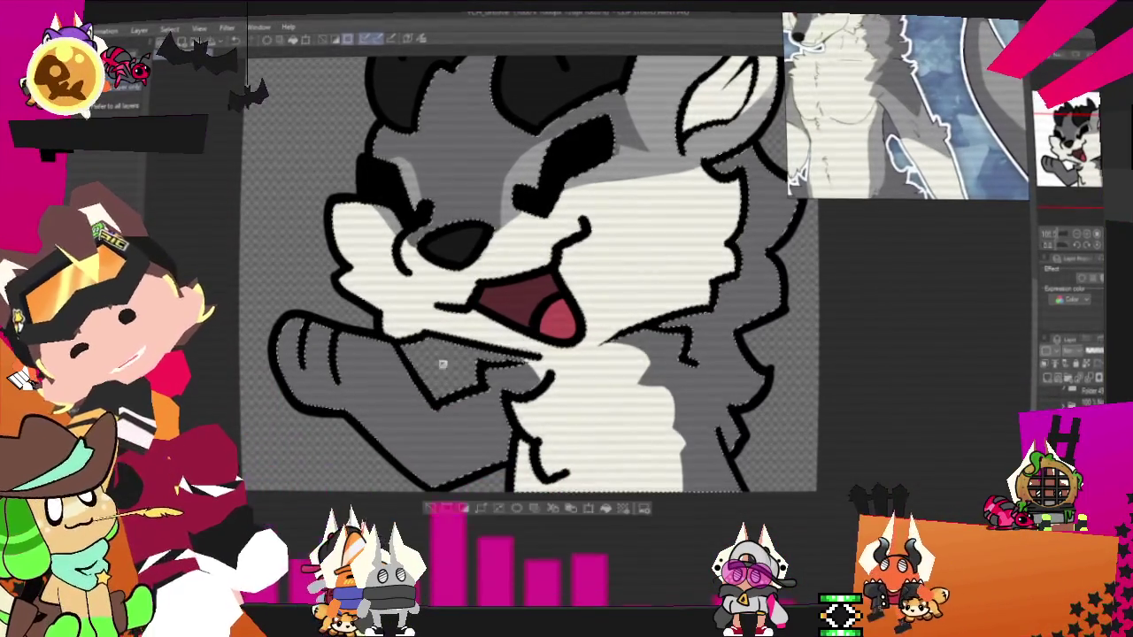
key(b)
key(p)
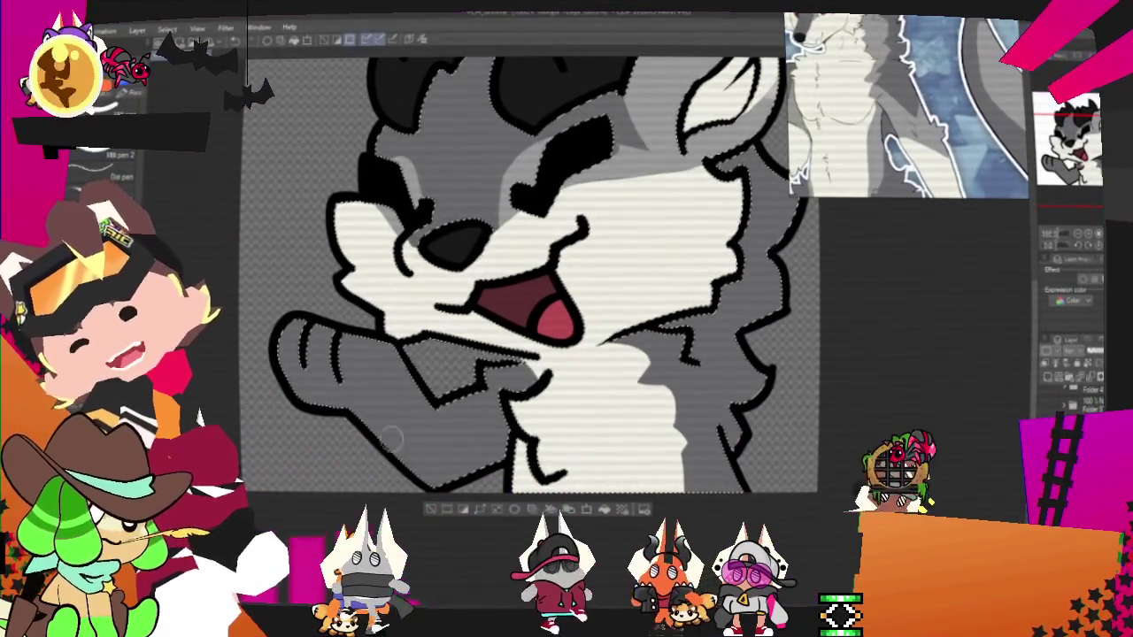
drag(370, 438, 432, 434)
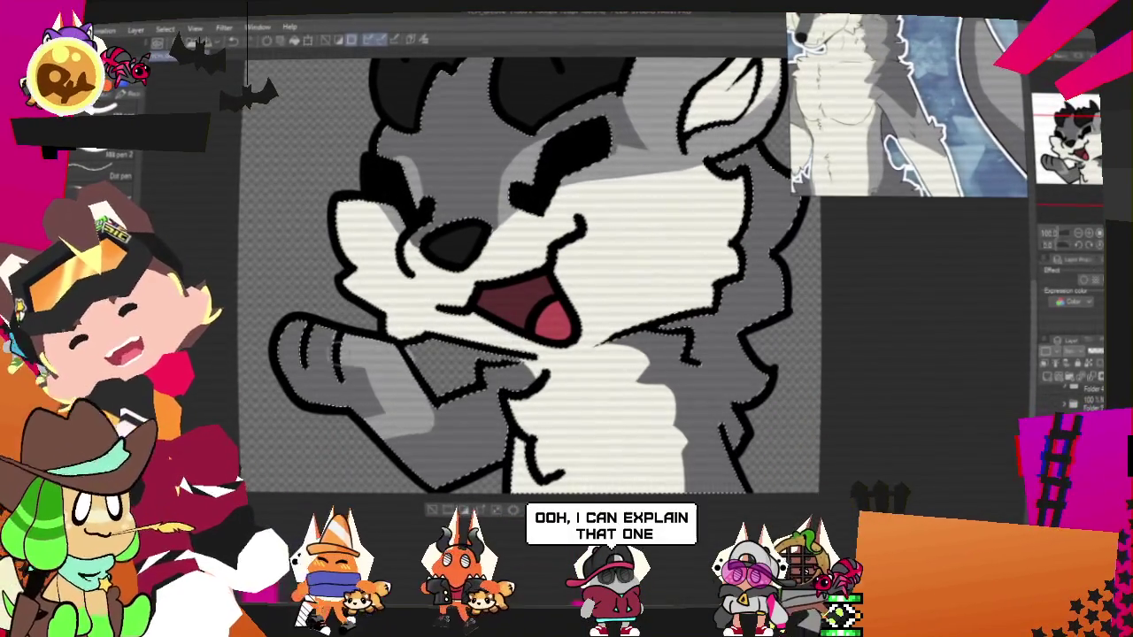
key(ctrl+z)
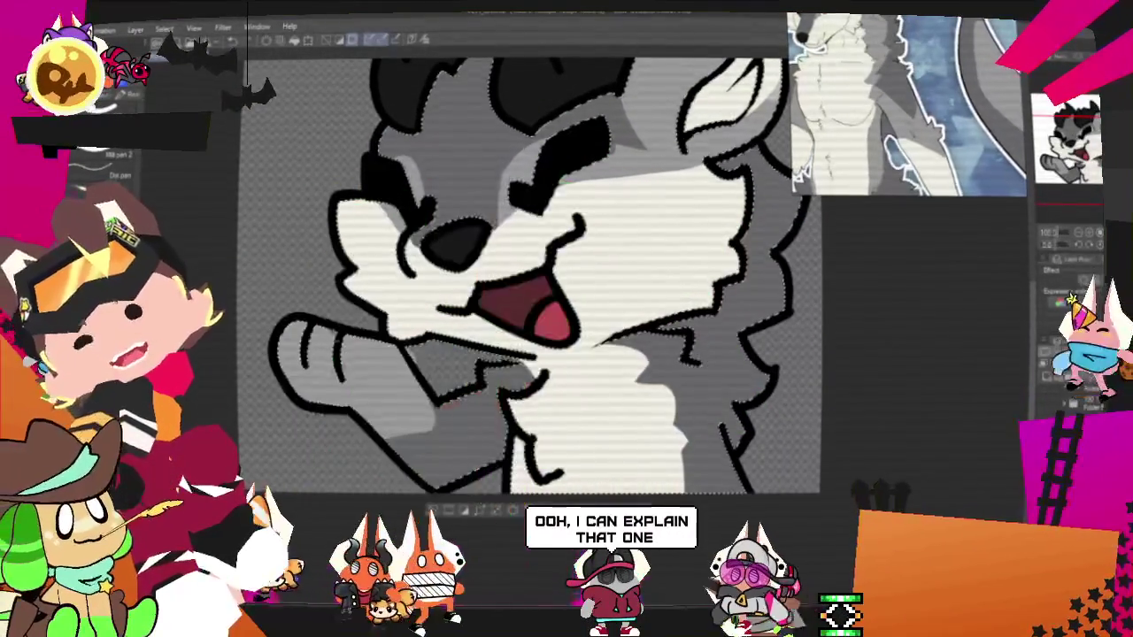
click(433, 512)
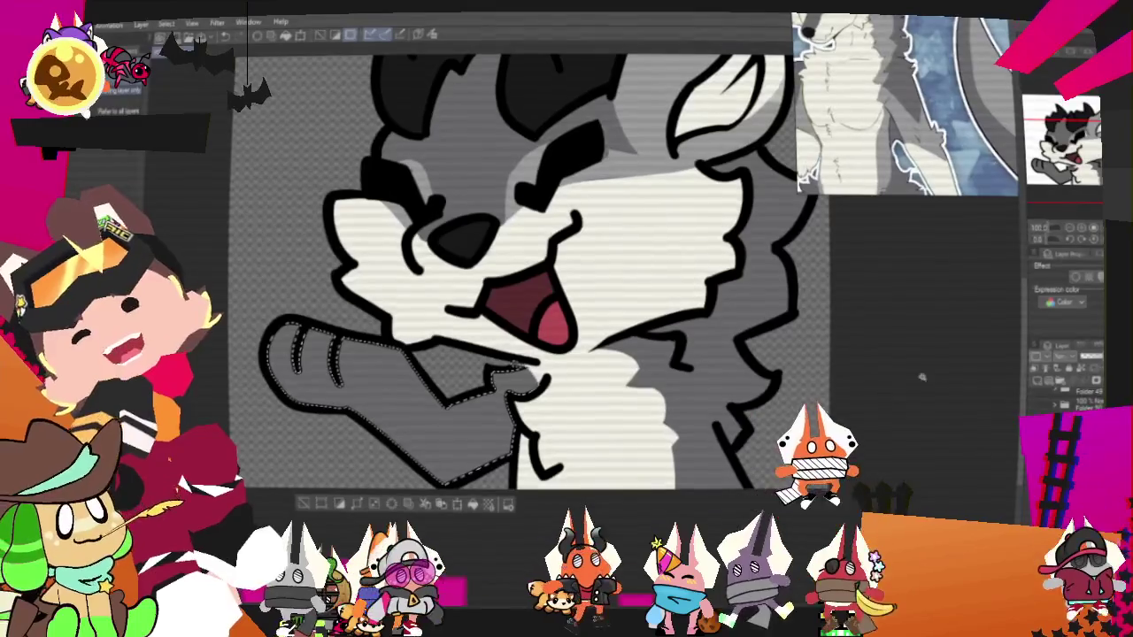
- Lasso the raised arm as a freehand selection
drag(531, 367, 522, 372)
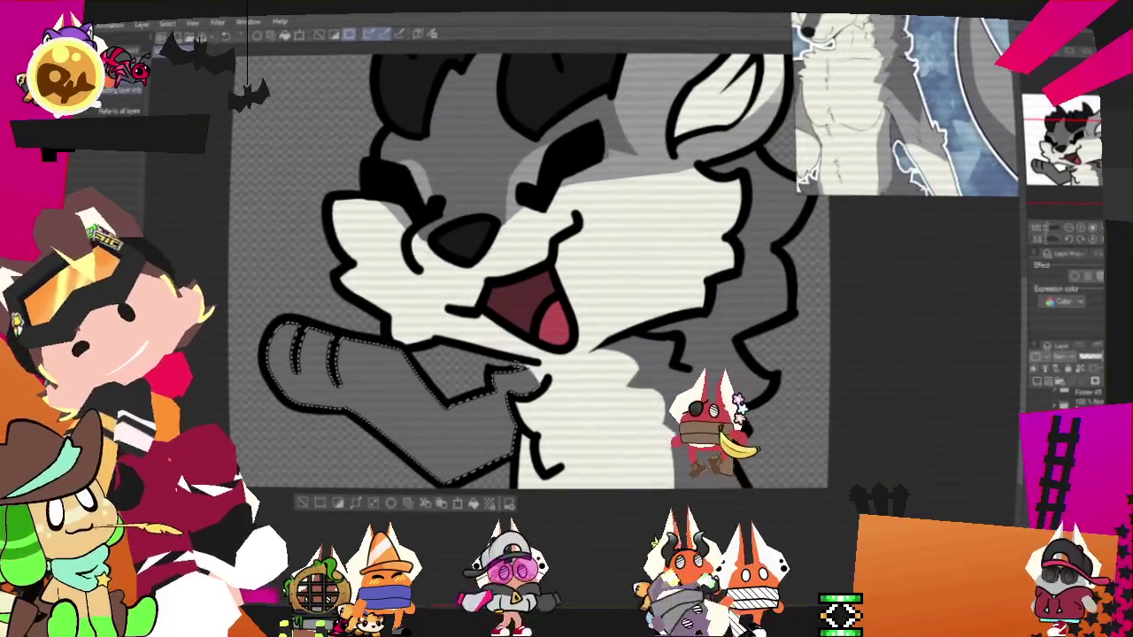
key(p)
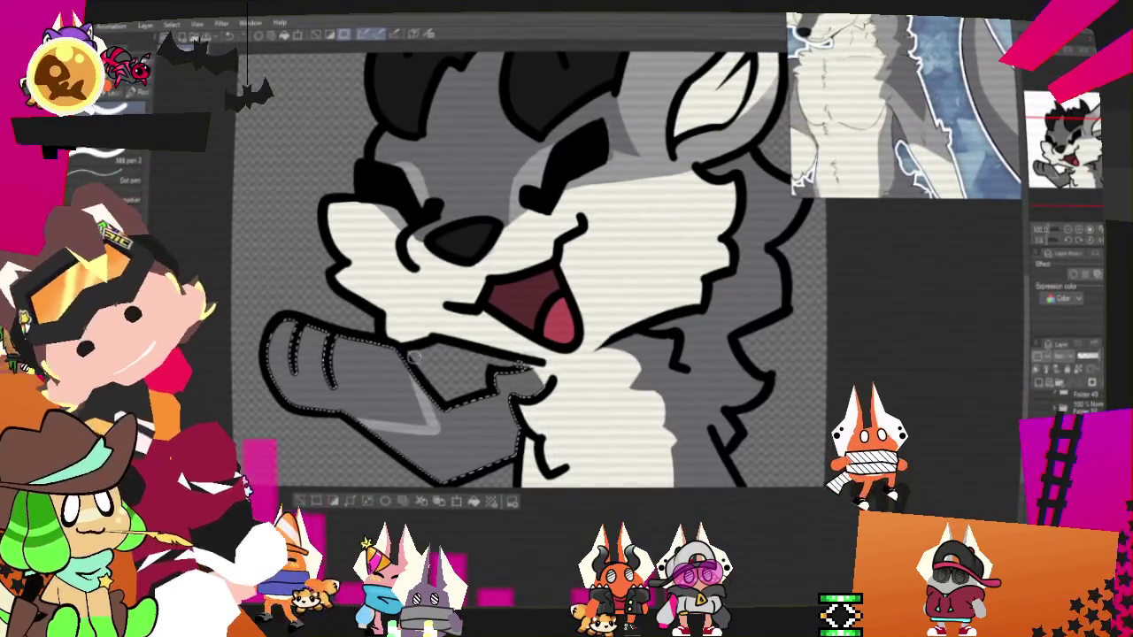
key(g)
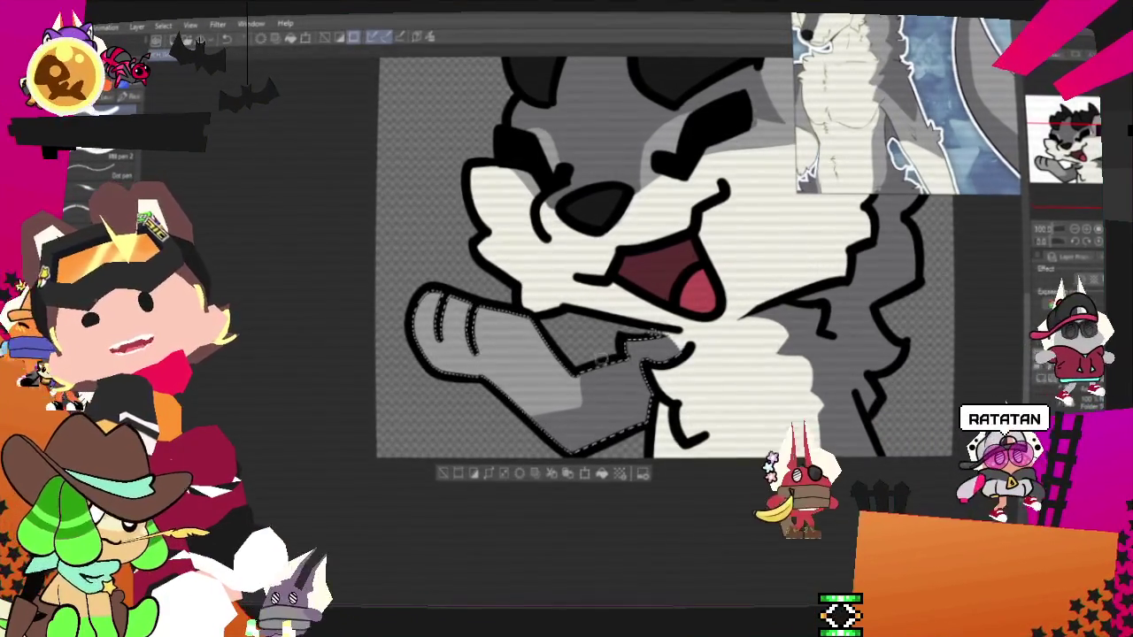
- Paint light grey along the arm's lower edge and fill the selected arm pale grey-white
mouse_move(567, 379)
mouse_down()
mouse_move(502, 390)
mouse_move(561, 382)
mouse_up()
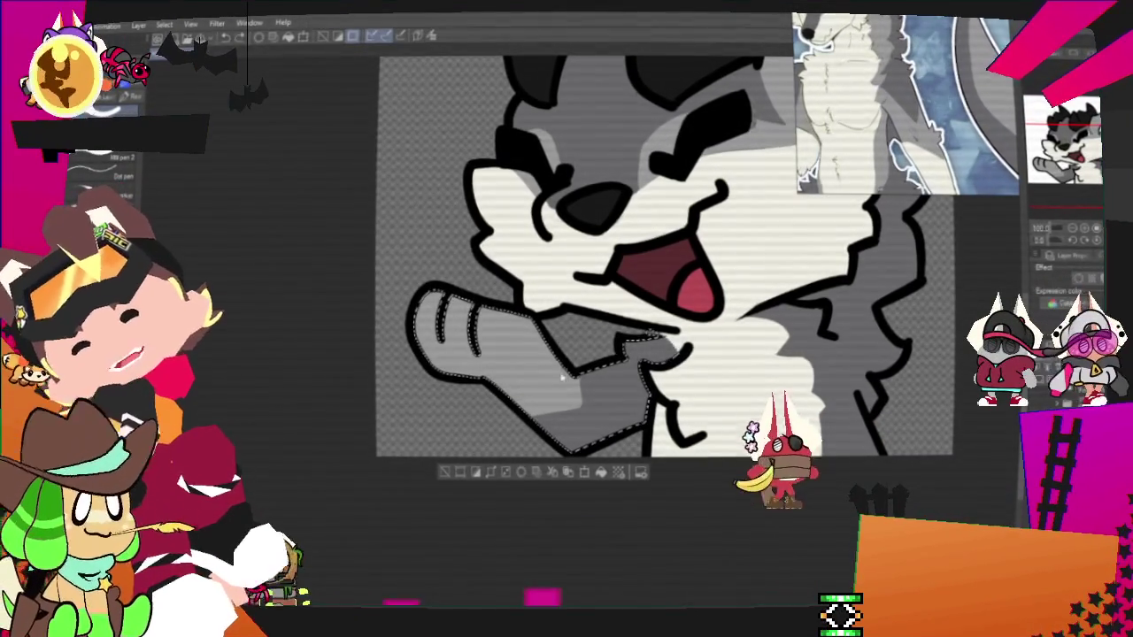
key(g)
click(503, 356)
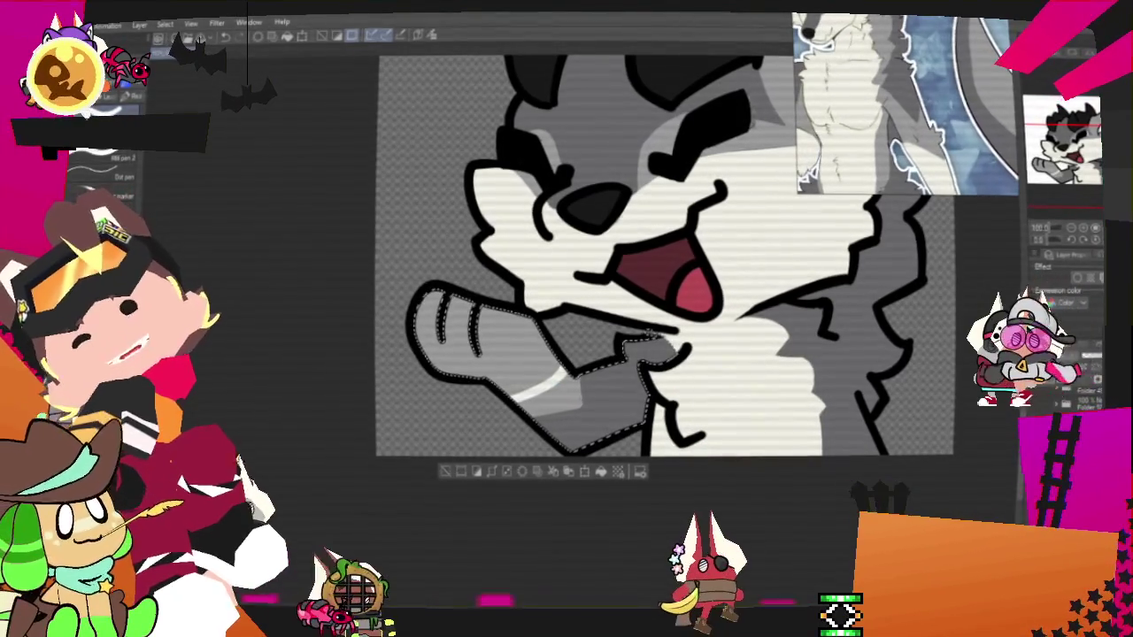
key(p)
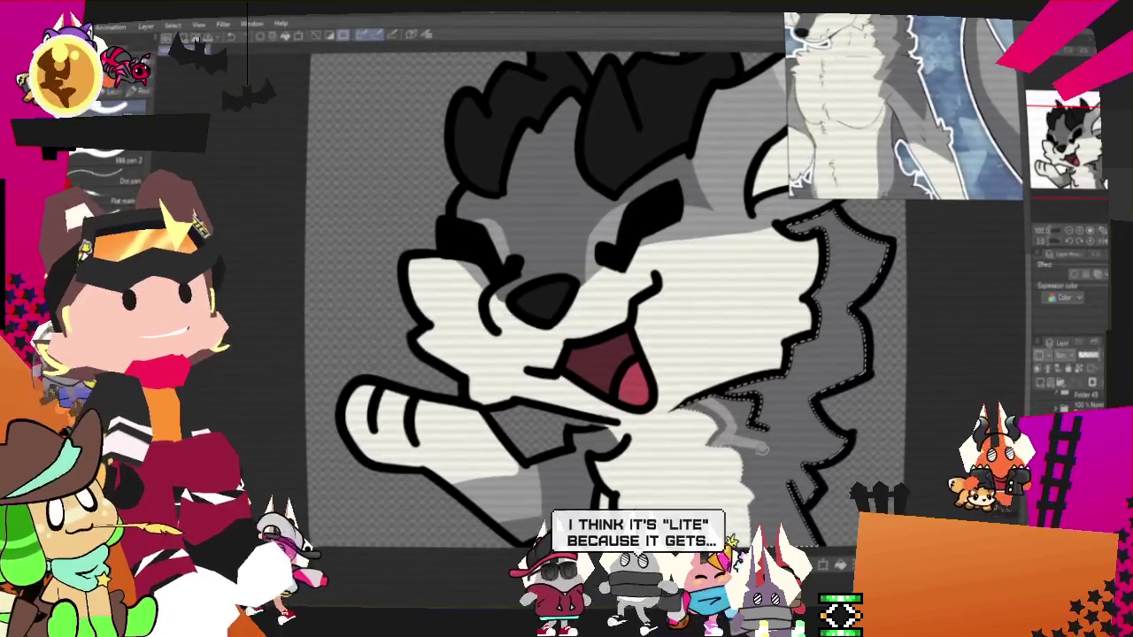
- Brush grey shading down the right-side neck and chest fur, then deselect
drag(763, 447, 745, 493)
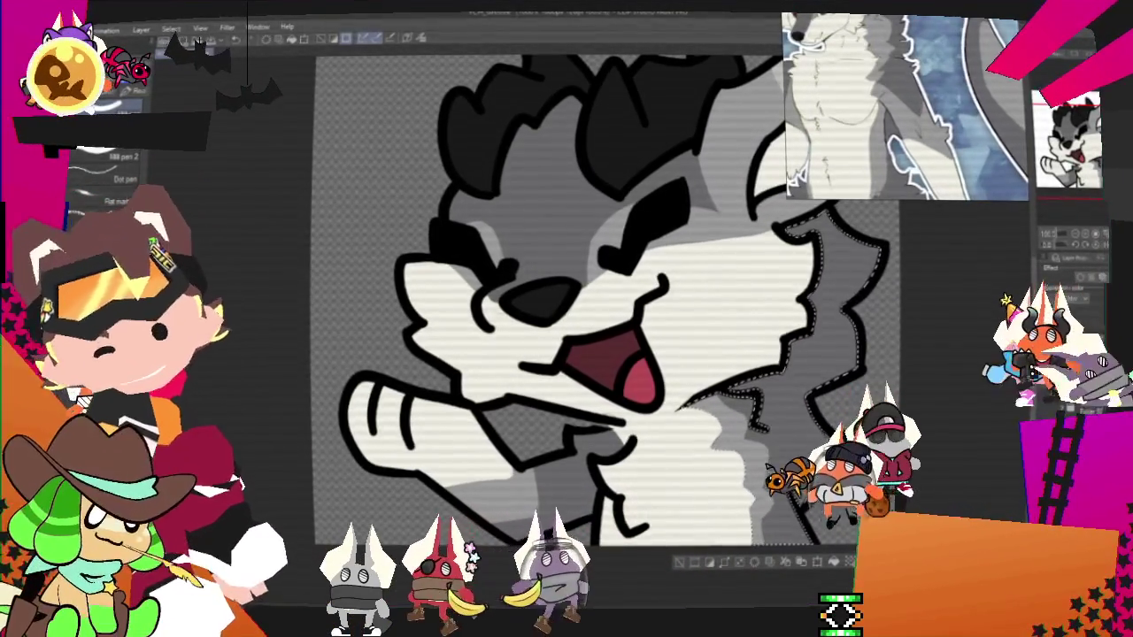
key(ctrl+d)
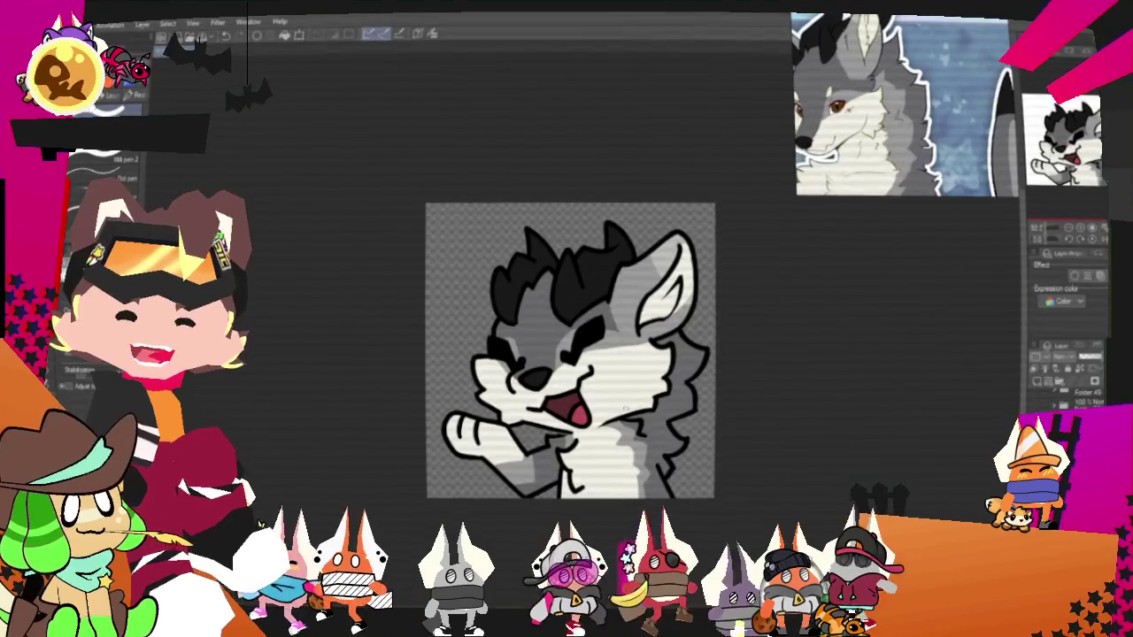
- Open File > Export (Single Layer) to show the image format list
scroll(744, 364, up, 2)
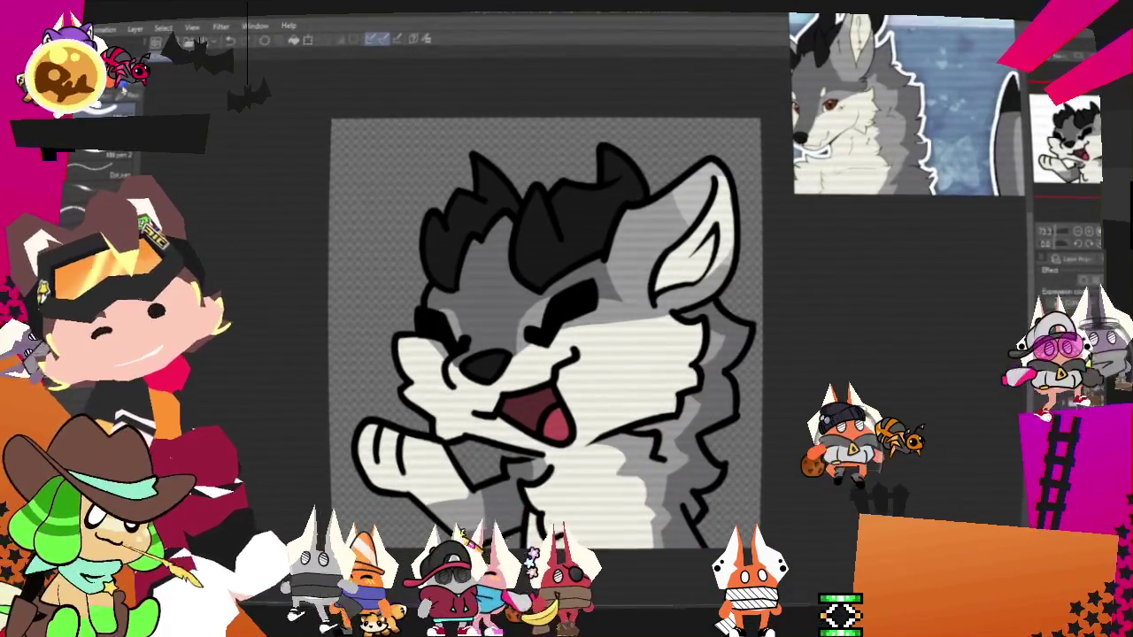
click(84, 27)
mouse_move(88, 168)
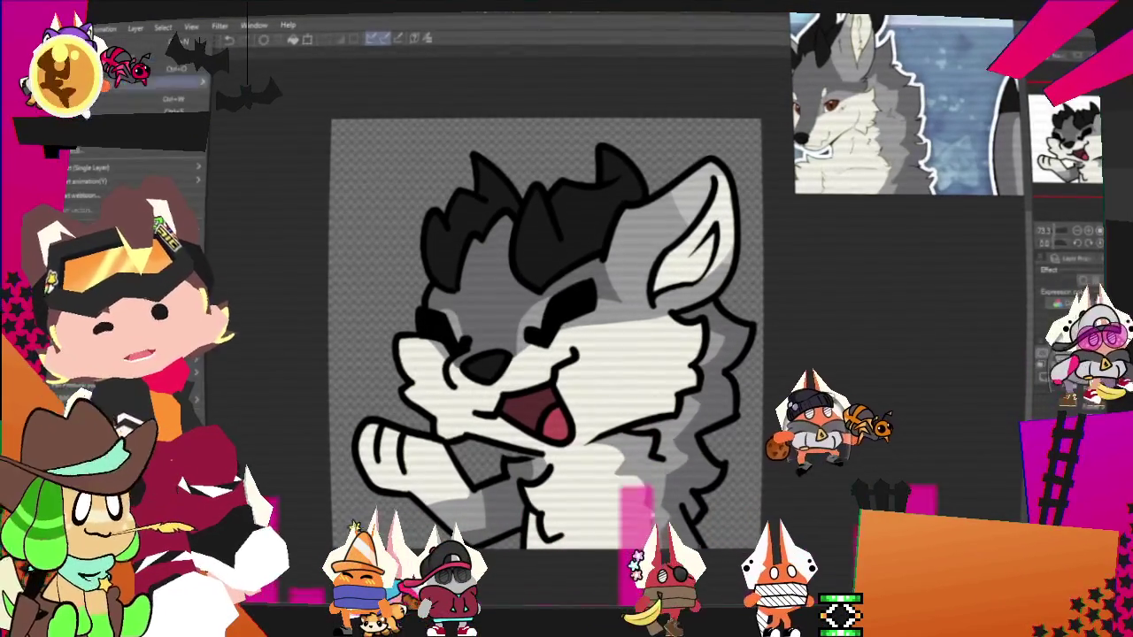
- Pick the export image format and save the wolf drawing into the Groovers folder
click(241, 195)
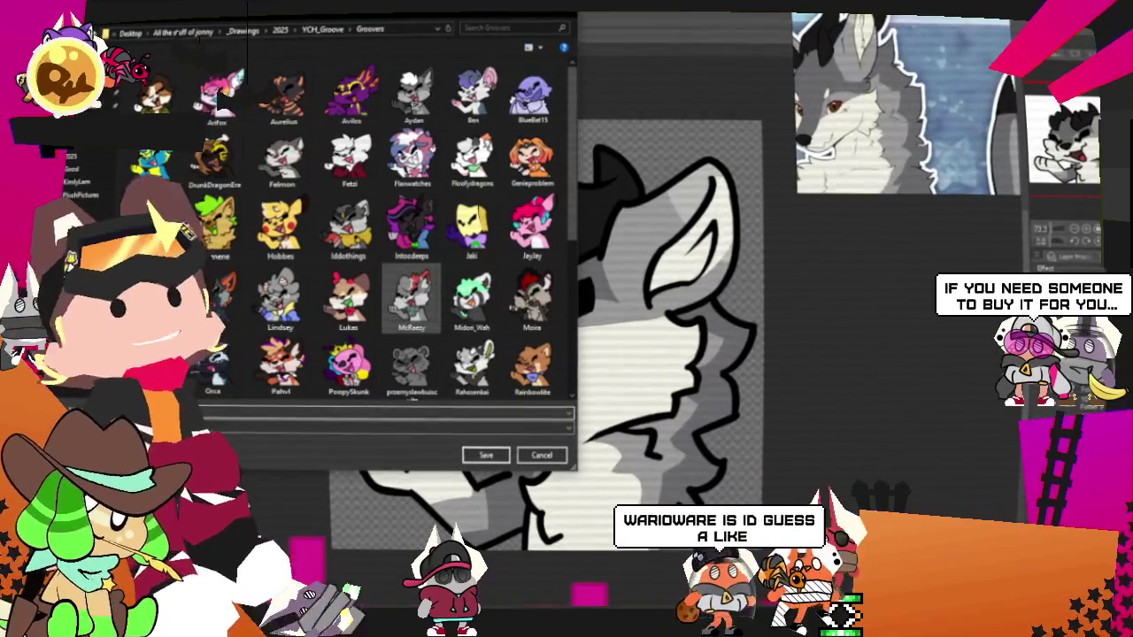
key(Return)
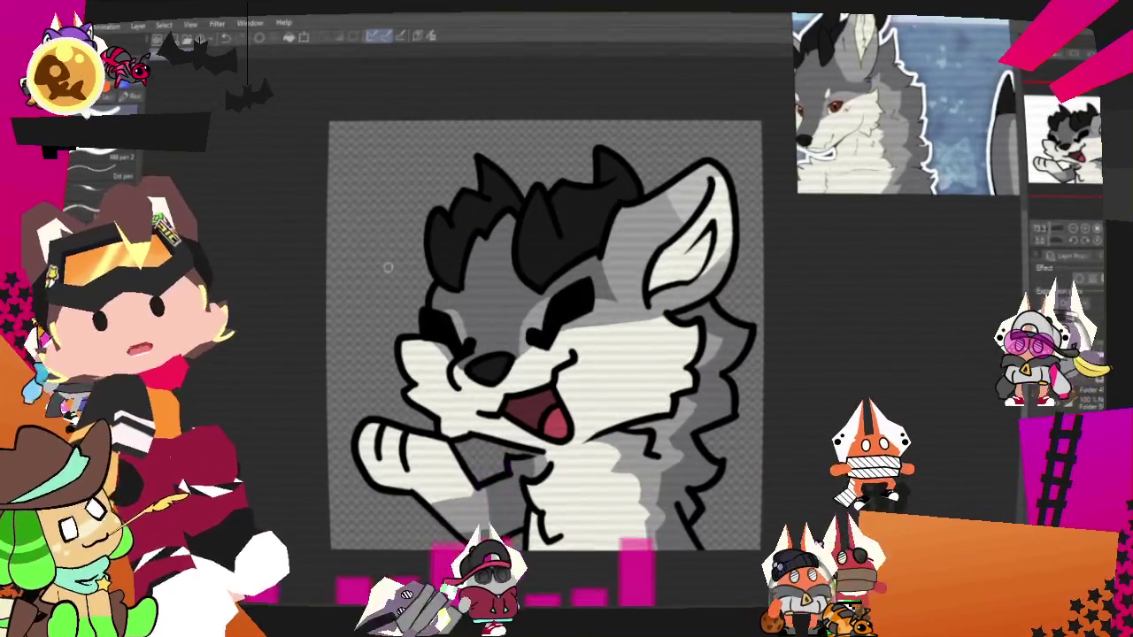
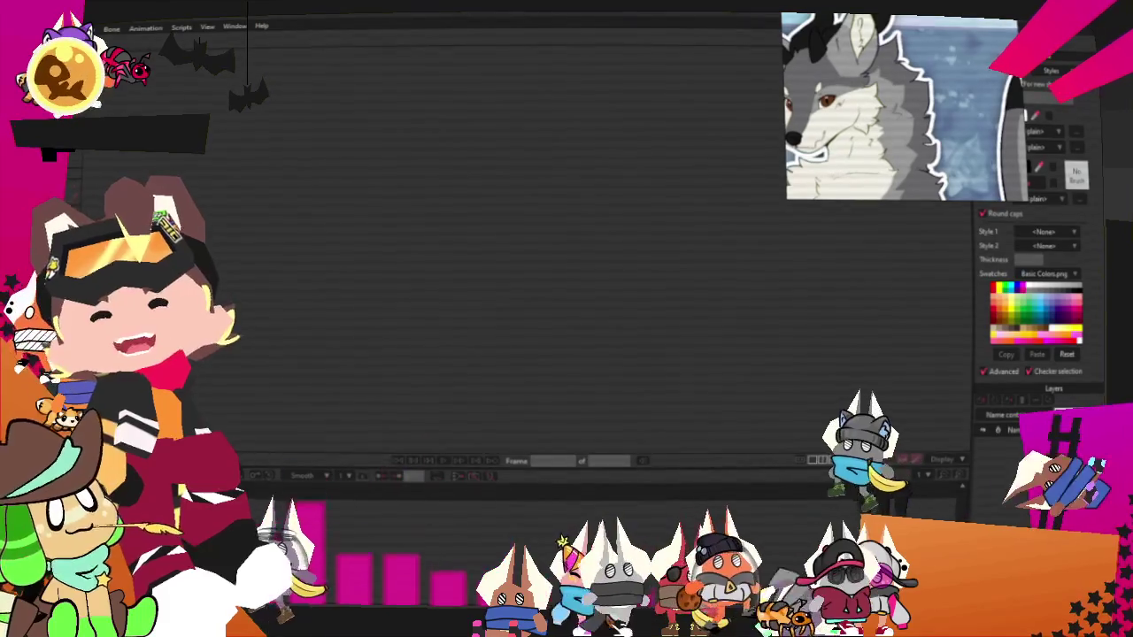
- Open the recent .moho emote project with the headphones and music notes
click(70, 25)
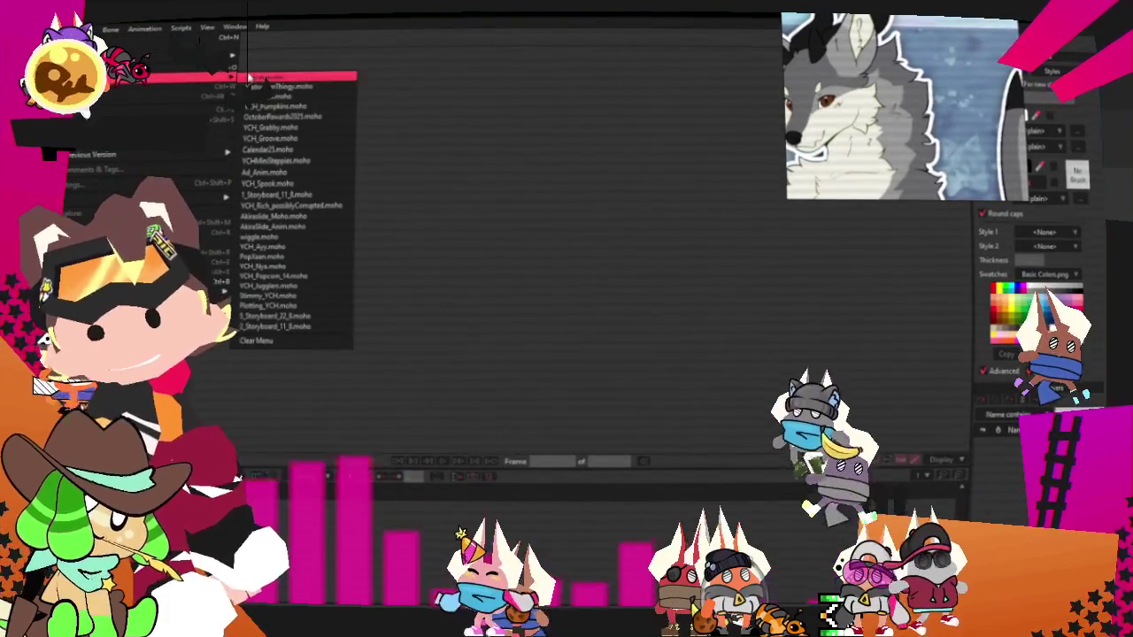
mouse_move(190, 78)
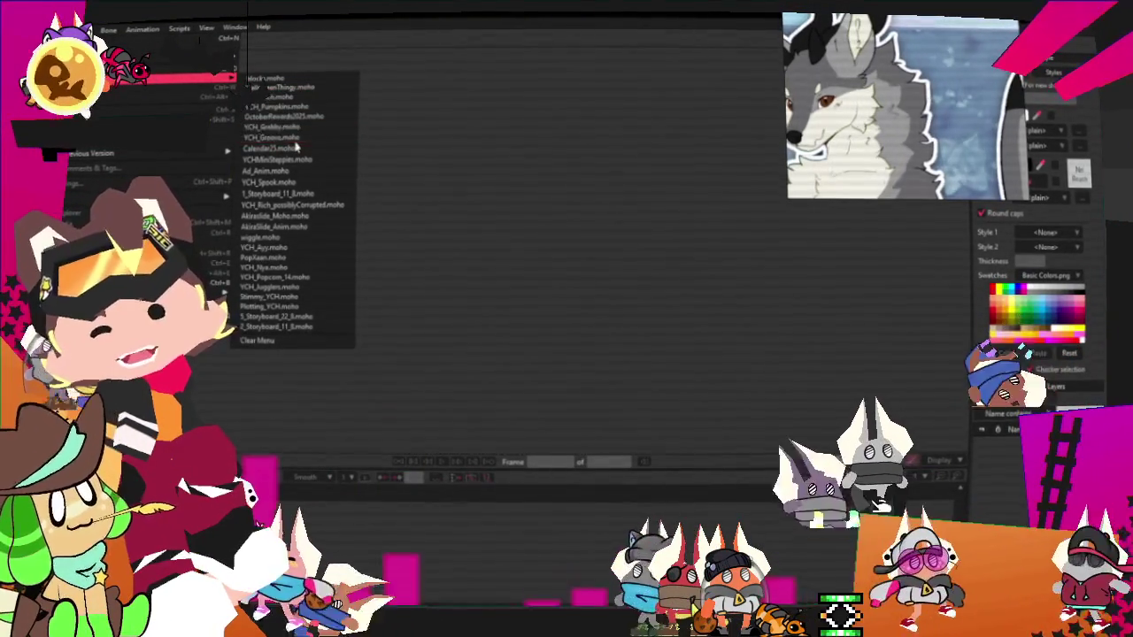
click(311, 85)
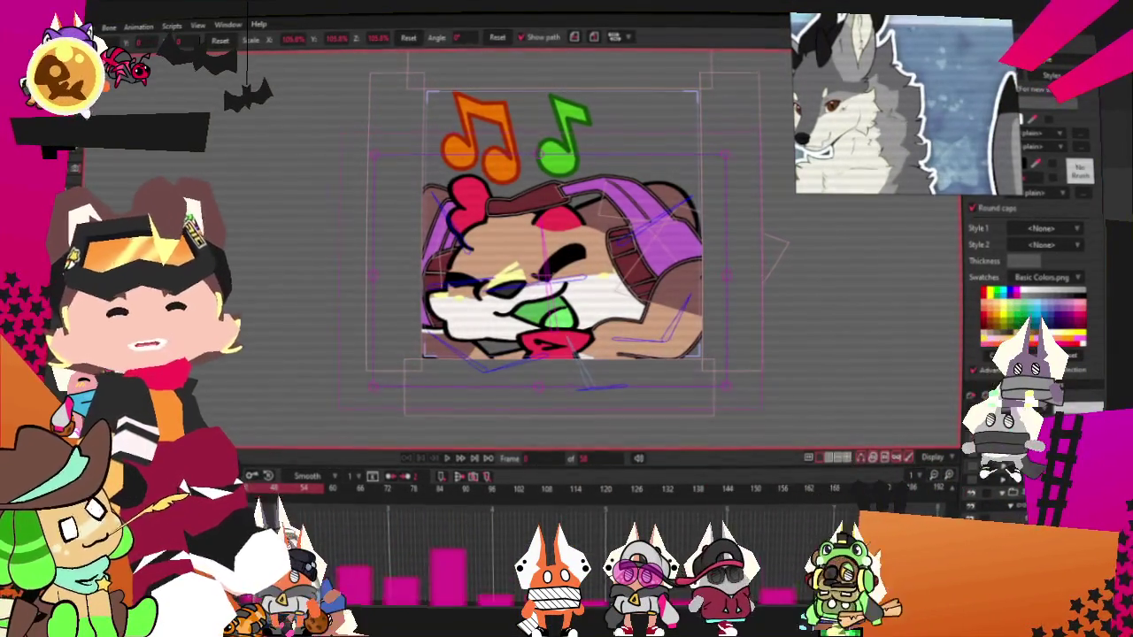
- Replace the image layer's source with the grey wolf emote from 2025 > YCH_Groove > Groovers
double_click(836, 332)
click(699, 149)
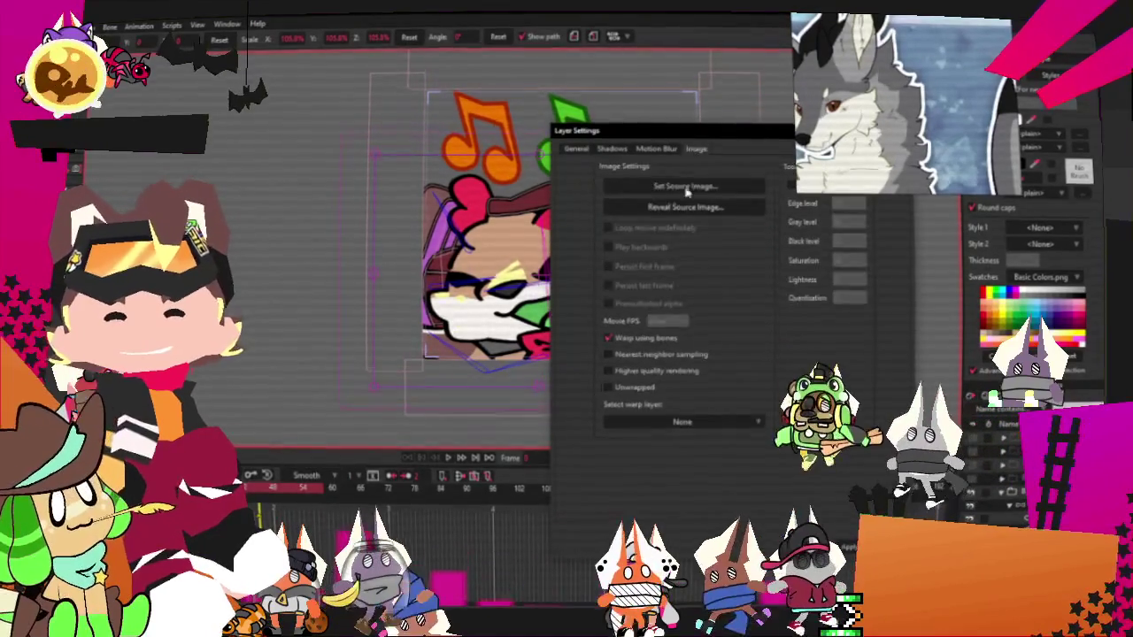
click(678, 185)
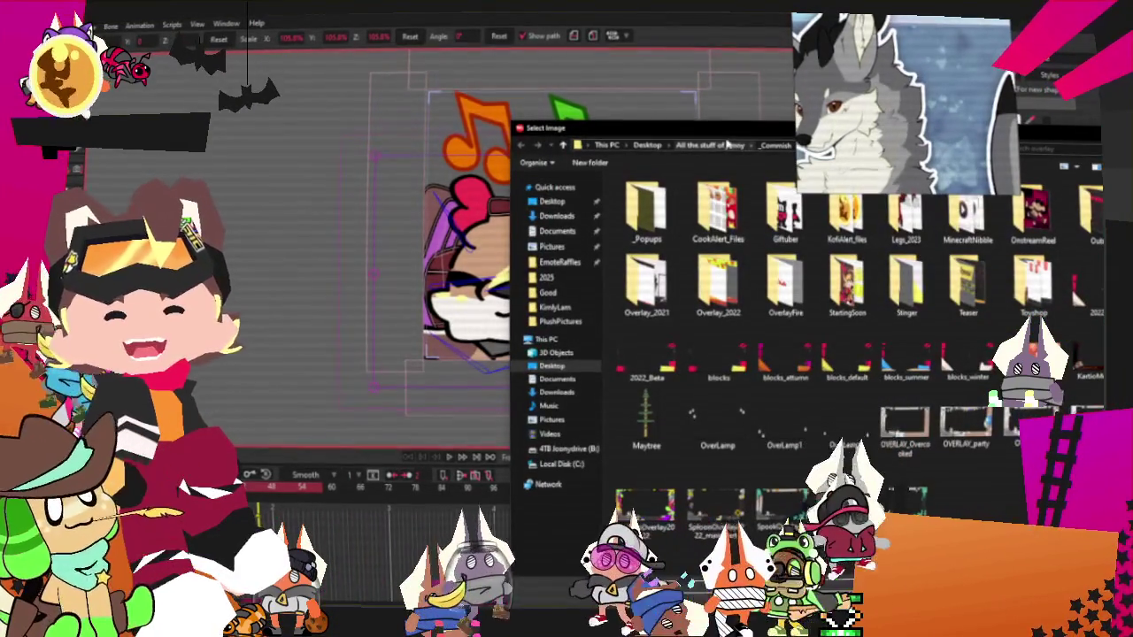
click(544, 277)
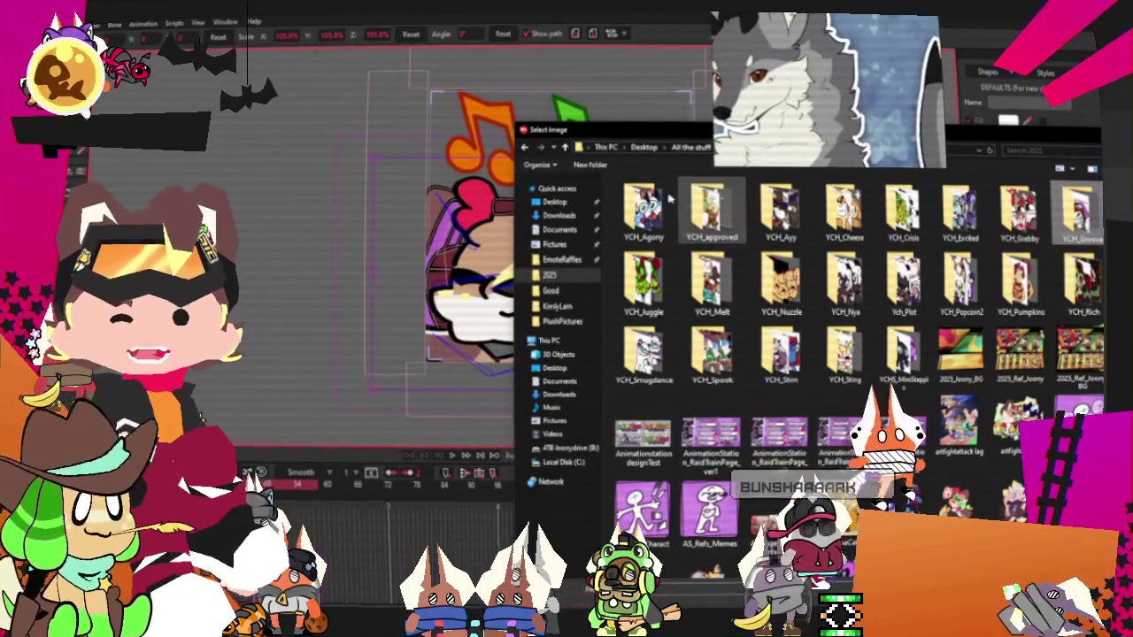
double_click(1075, 212)
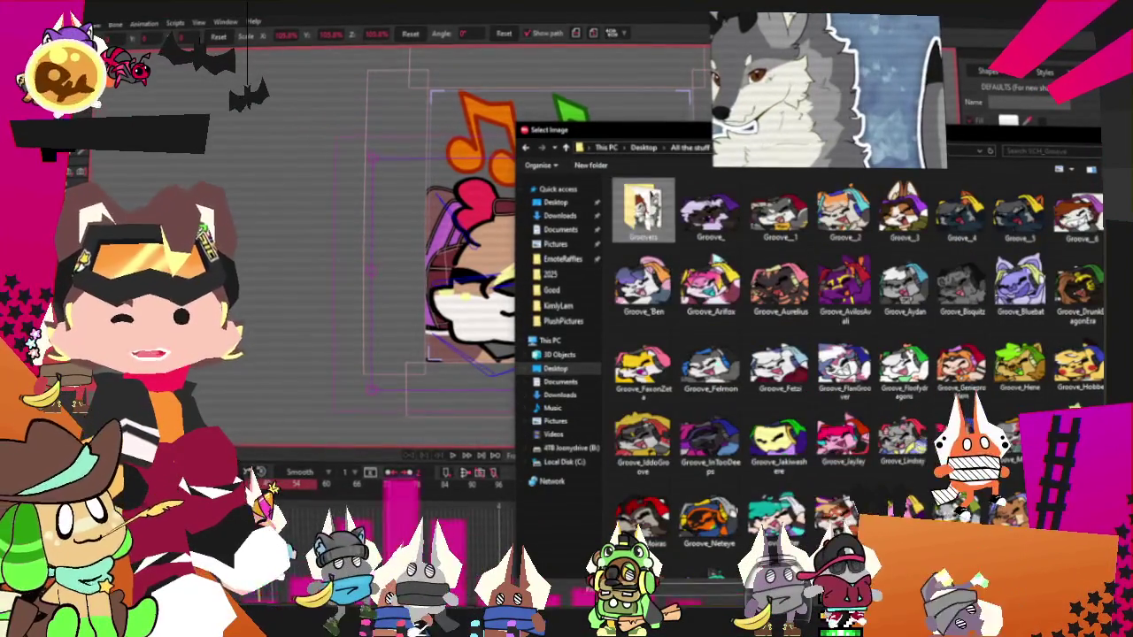
double_click(642, 209)
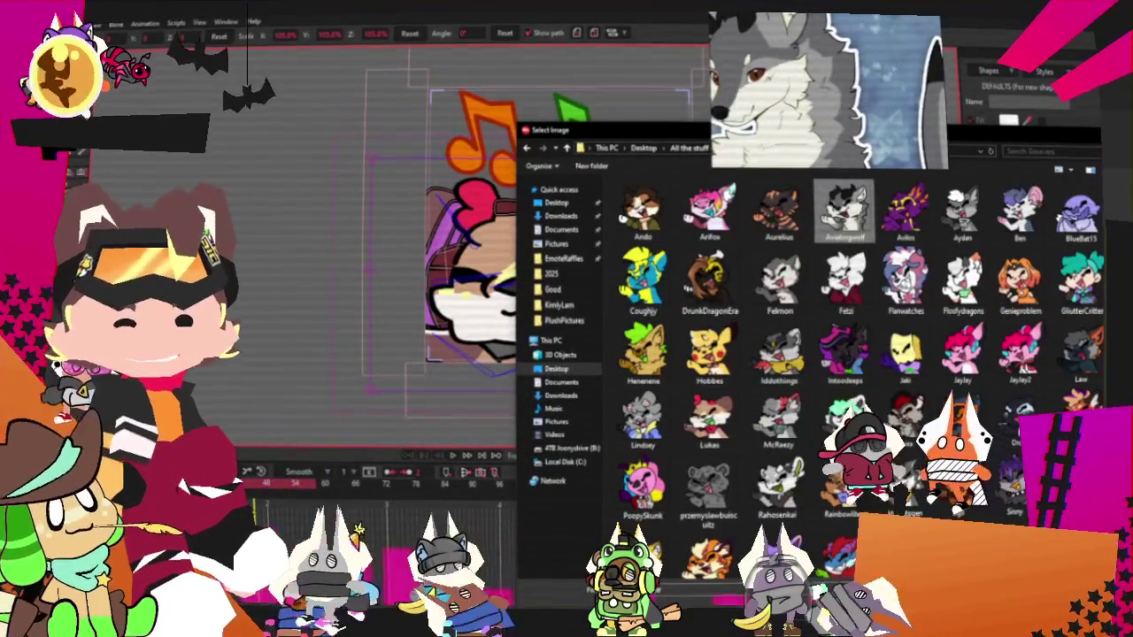
double_click(844, 210)
click(822, 550)
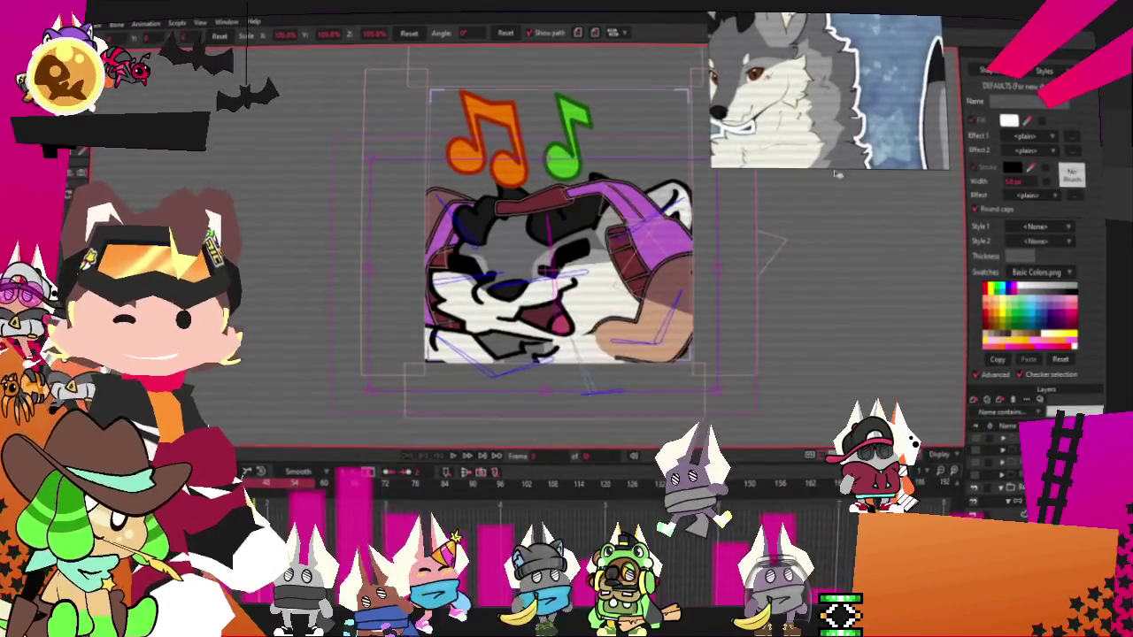
- Select the headband points under the music notes and raise them to fit the wolf's head
scroll(517, 206, up, 3)
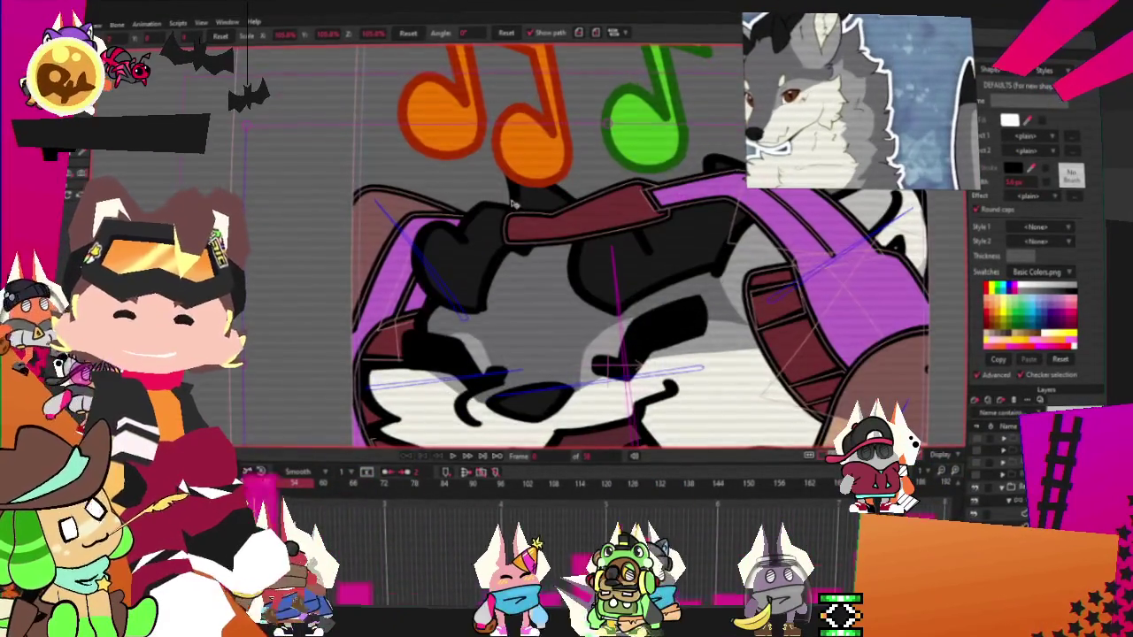
scroll(512, 206, down, 3)
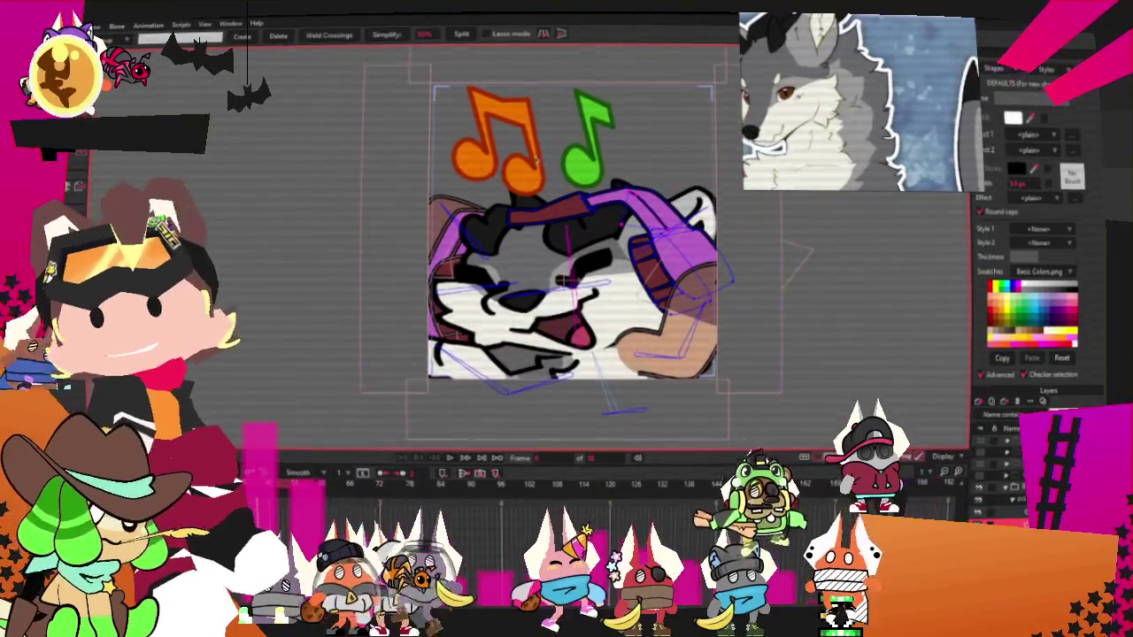
key(g)
scroll(476, 162, up, 2)
scroll(469, 160, up, 2)
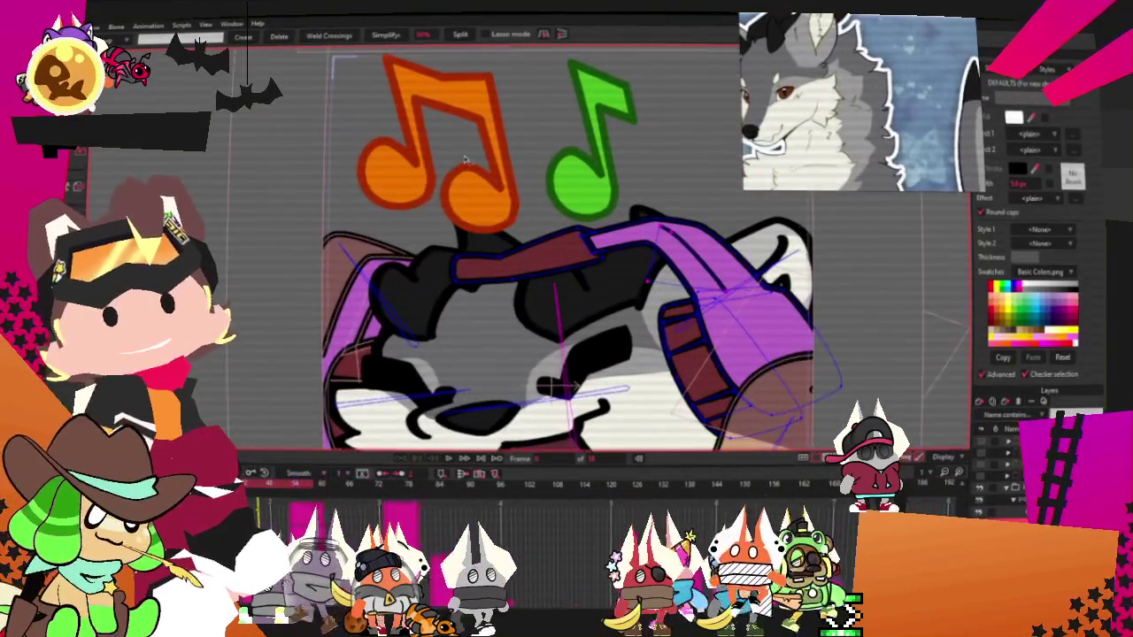
mouse_move(387, 103)
mouse_down()
mouse_move(677, 257)
mouse_move(673, 281)
mouse_up()
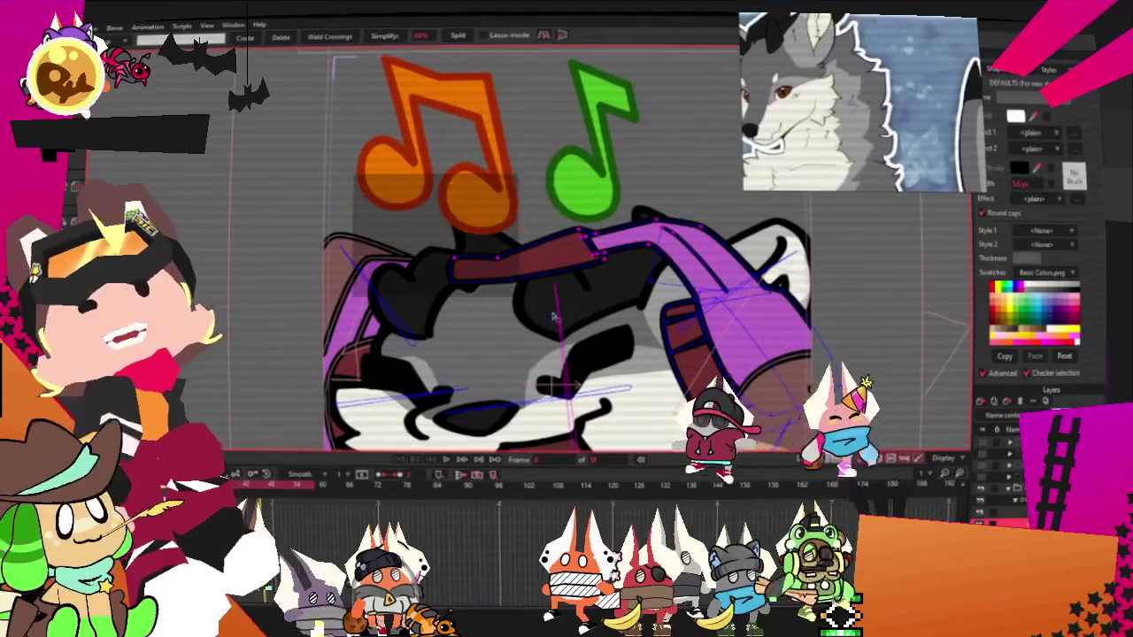
key(f)
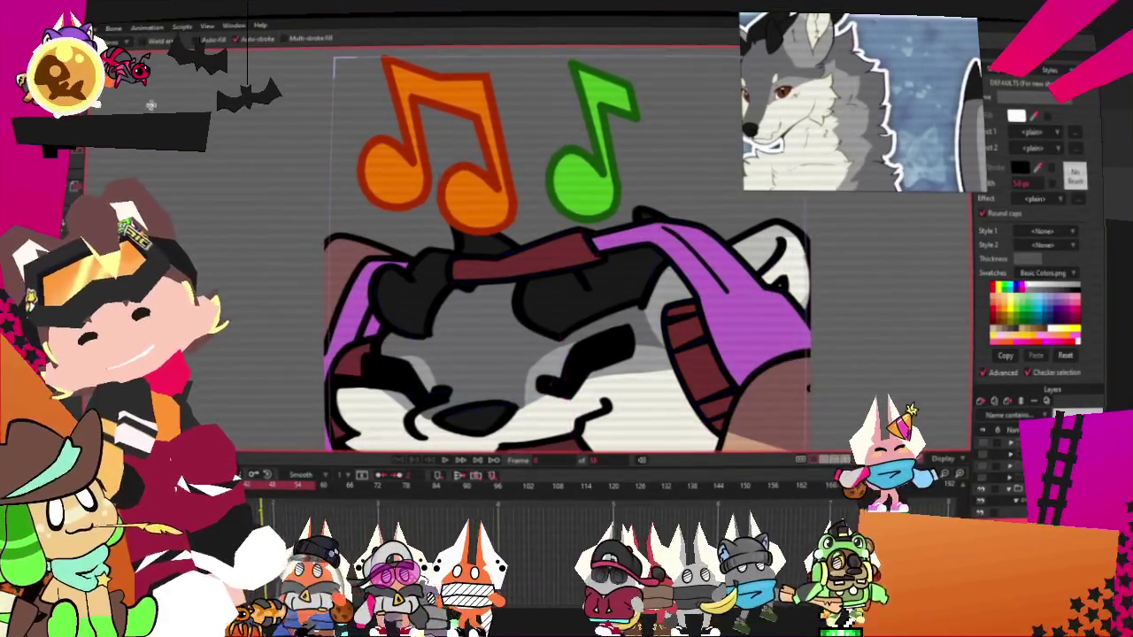
key(alt+a)
scroll(576, 229, up, 1)
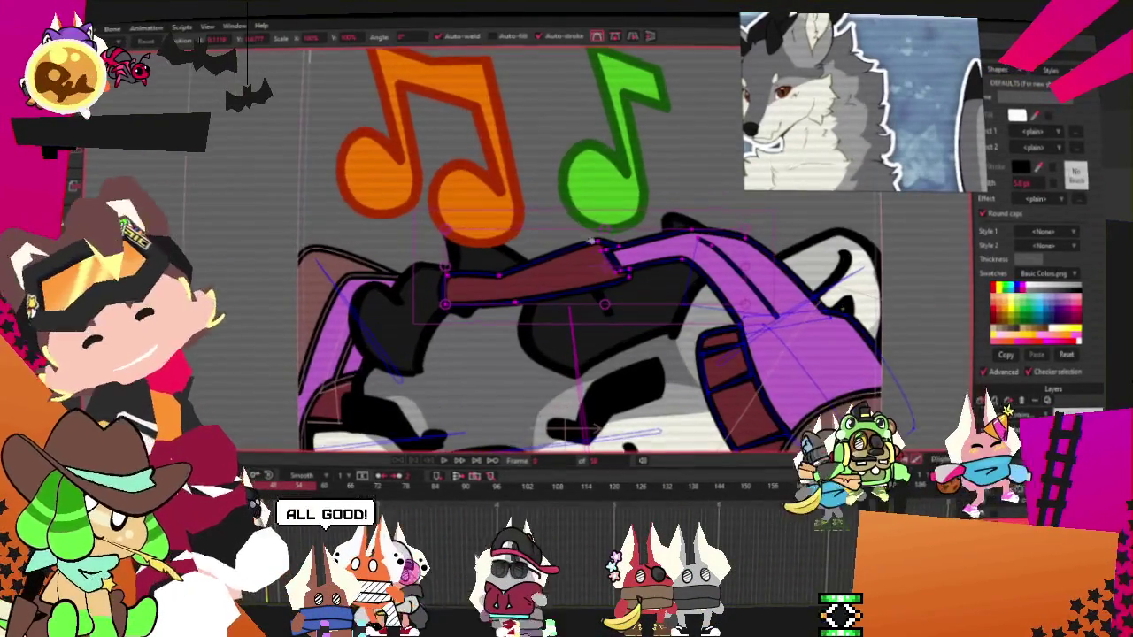
drag(617, 281, 601, 260)
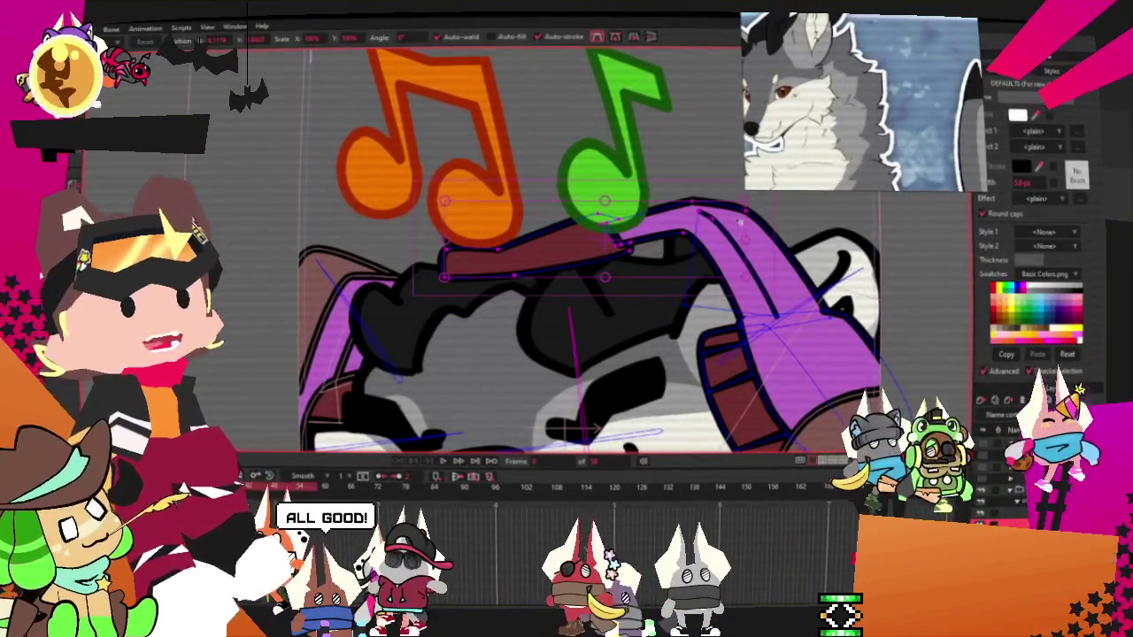
drag(753, 236, 866, 380)
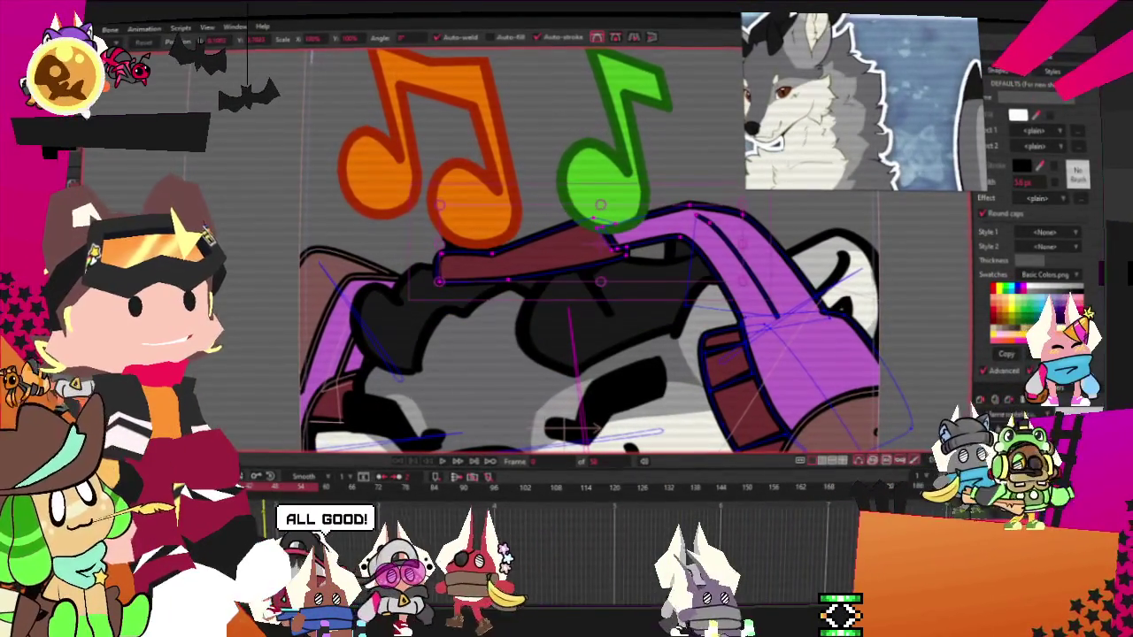
- Select the left purple earpiece's points and move them up
key(g)
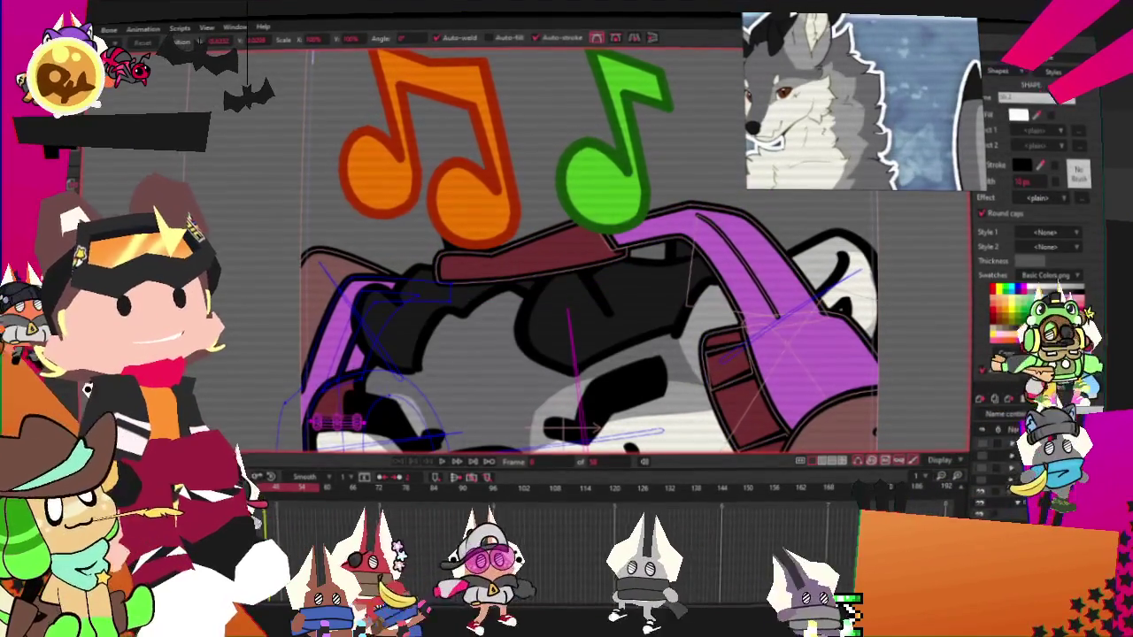
drag(336, 265, 460, 319)
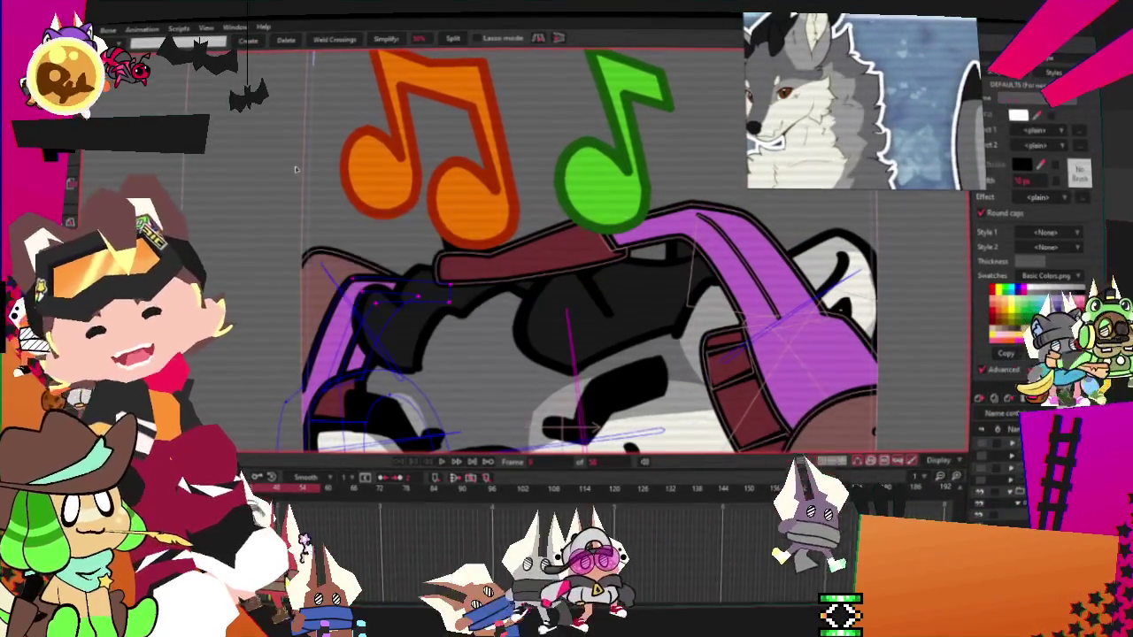
key(t)
scroll(419, 342, up, 3)
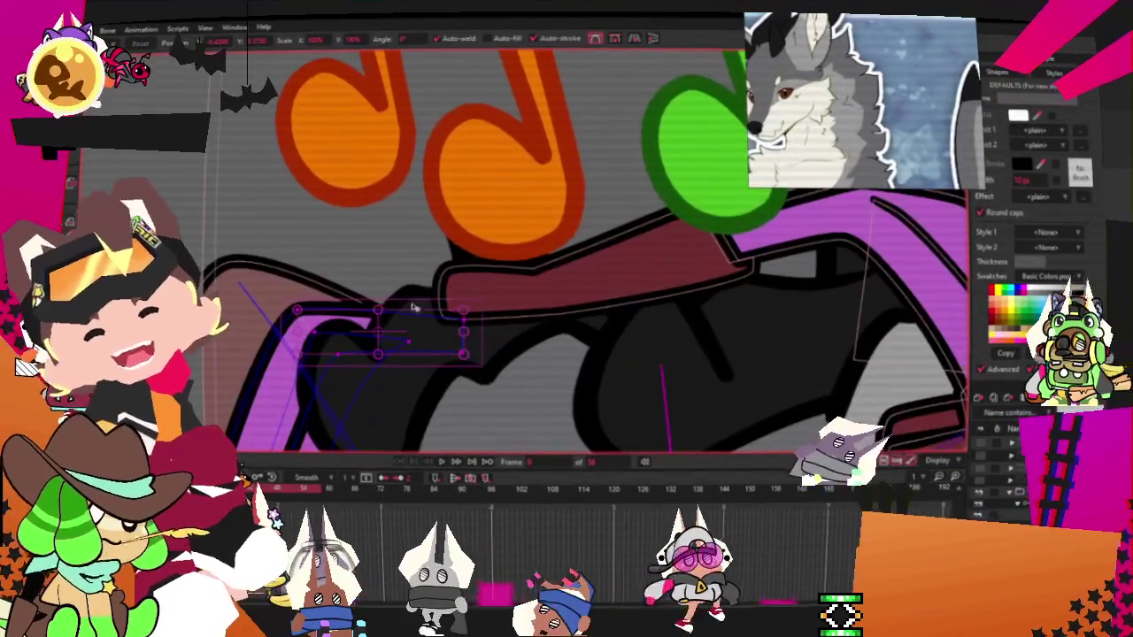
drag(419, 342, 419, 306)
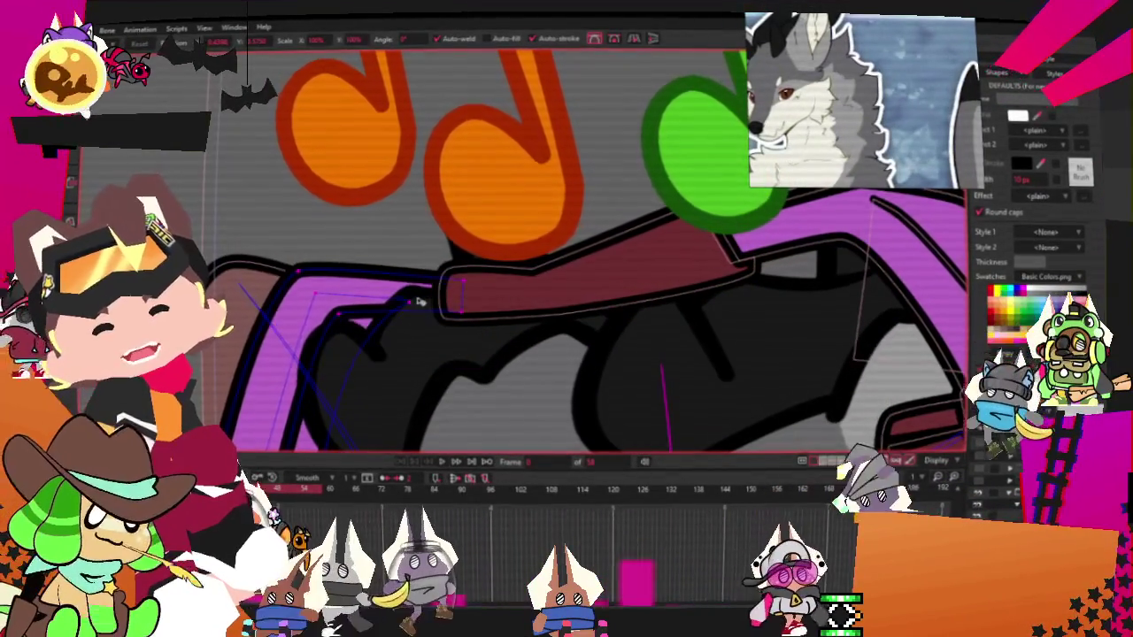
scroll(398, 275, down, 2)
scroll(399, 276, down, 2)
scroll(398, 275, down, 1)
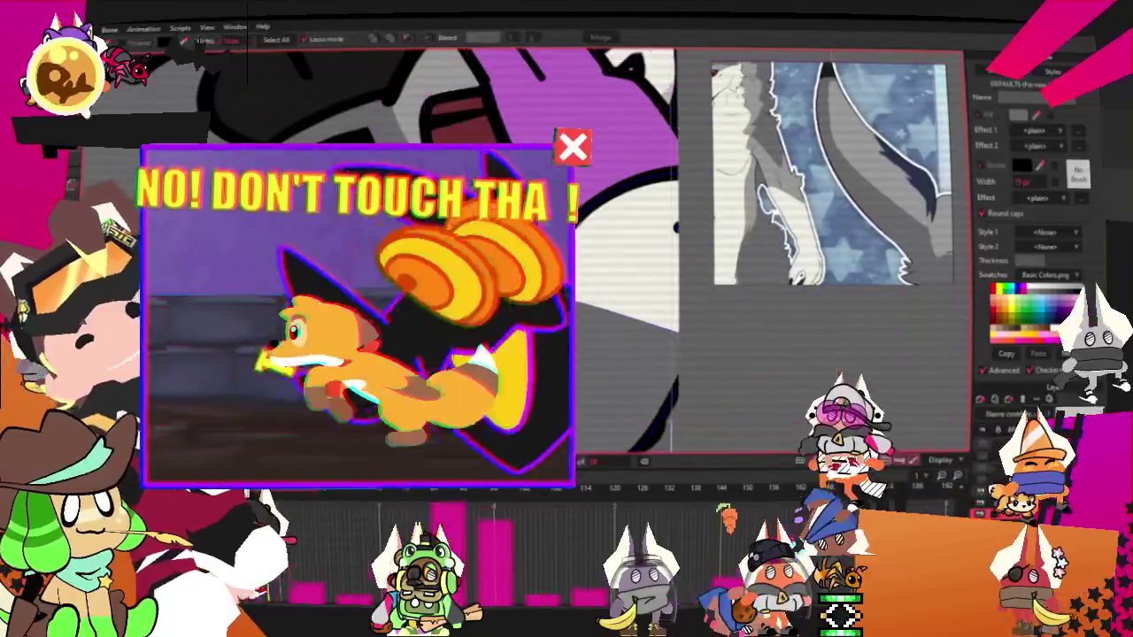
key(g)
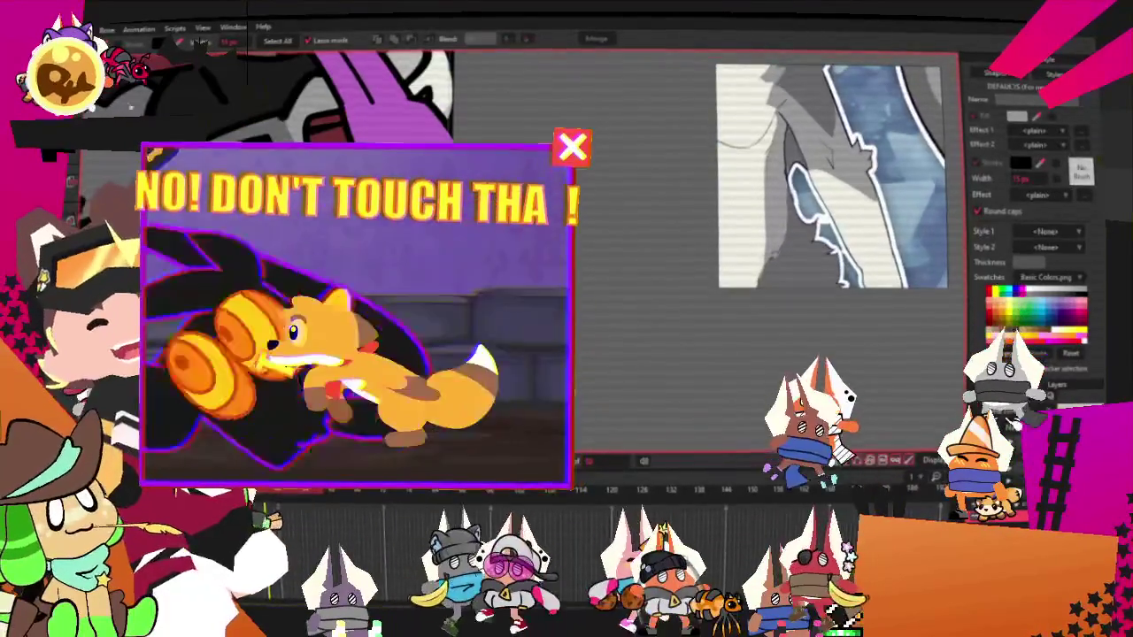
key(t)
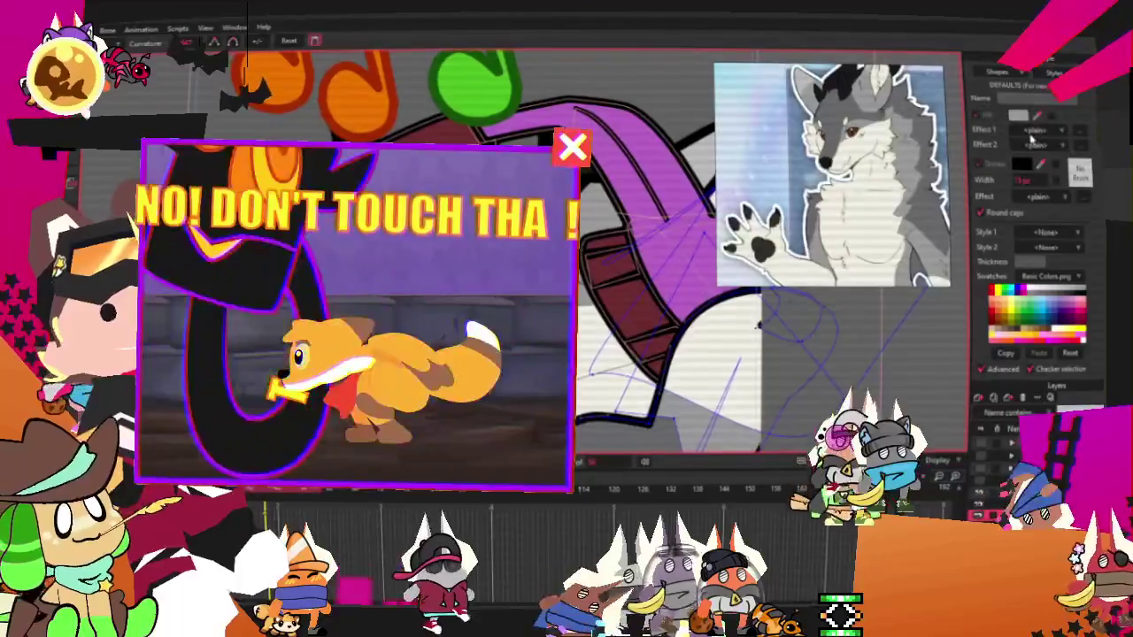
click(1079, 130)
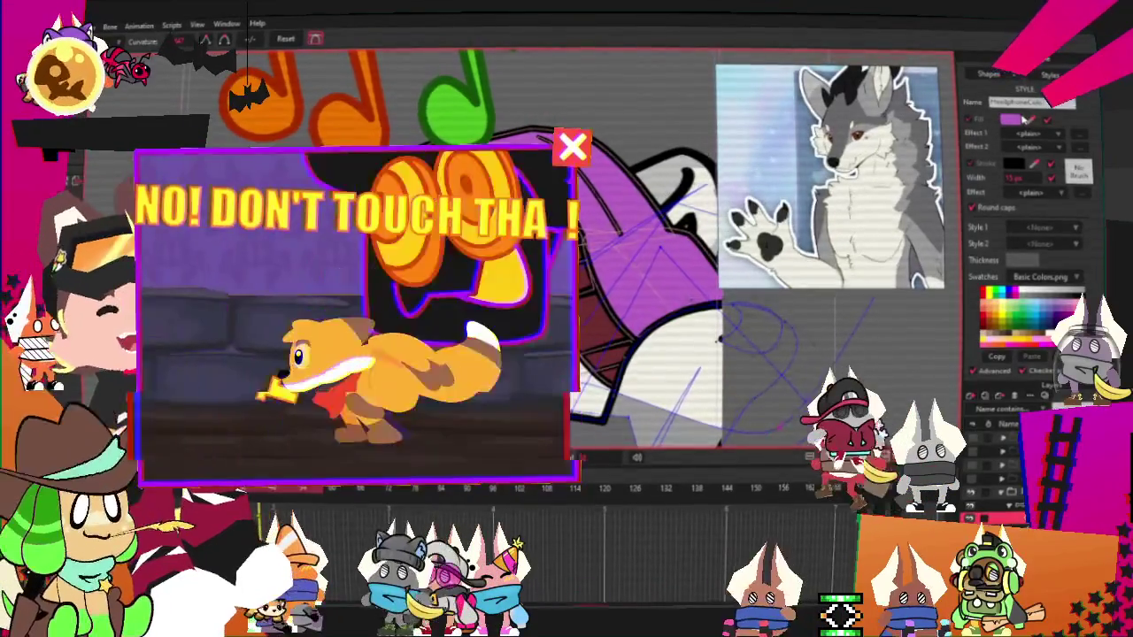
- Change the headphone fill colour from purple to a light cyan-blue
click(1022, 118)
drag(969, 350, 970, 376)
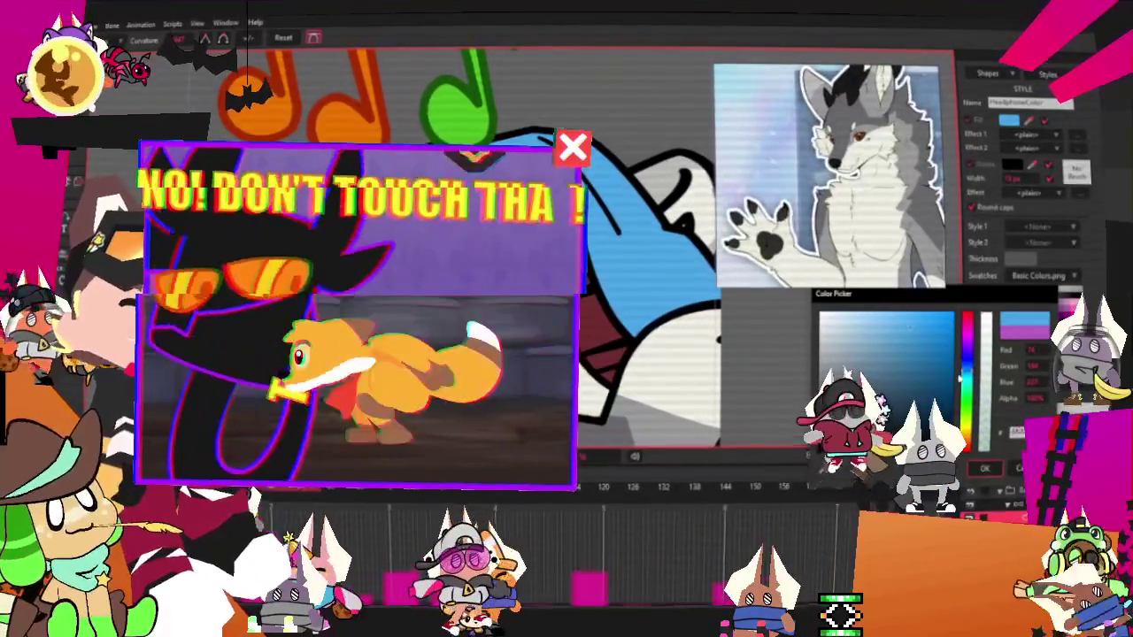
click(918, 332)
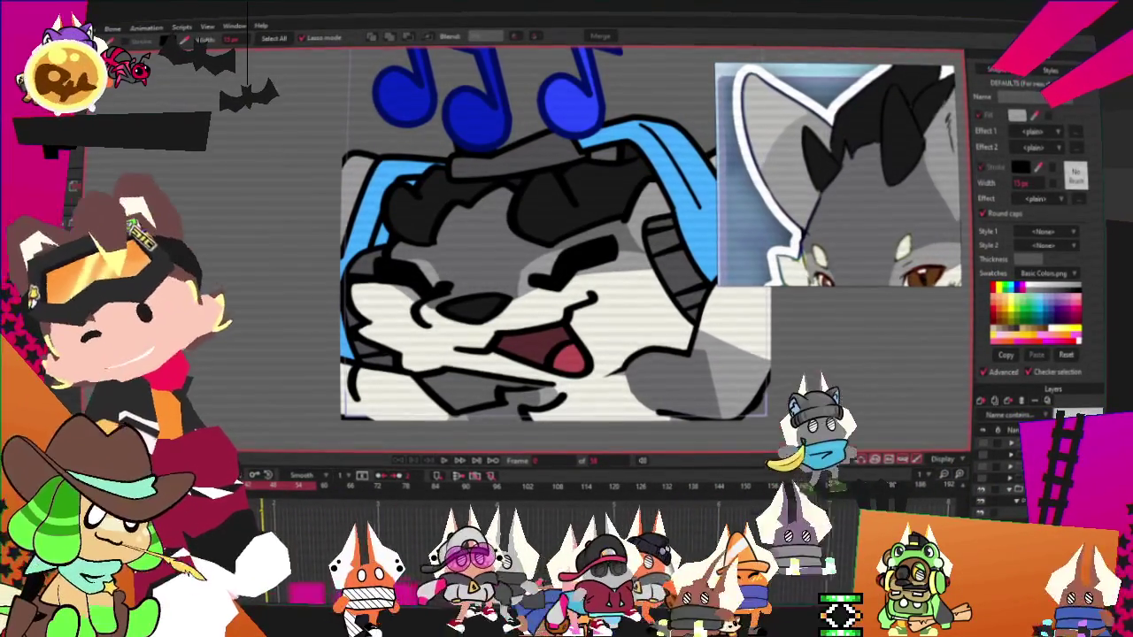
key(t)
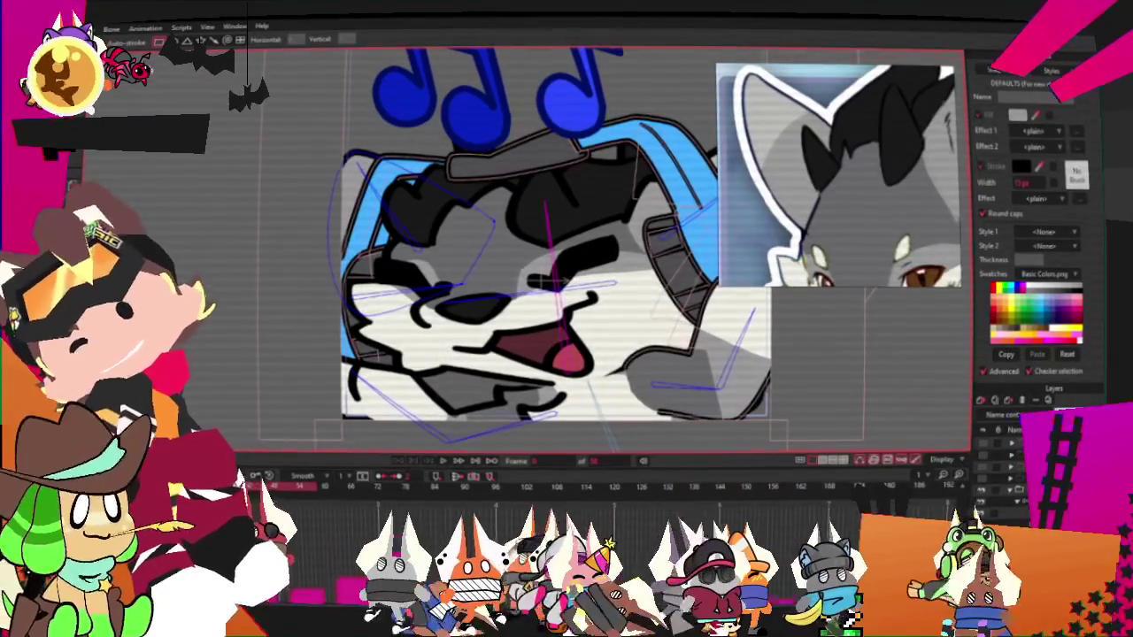
key(t)
drag(295, 96, 417, 233)
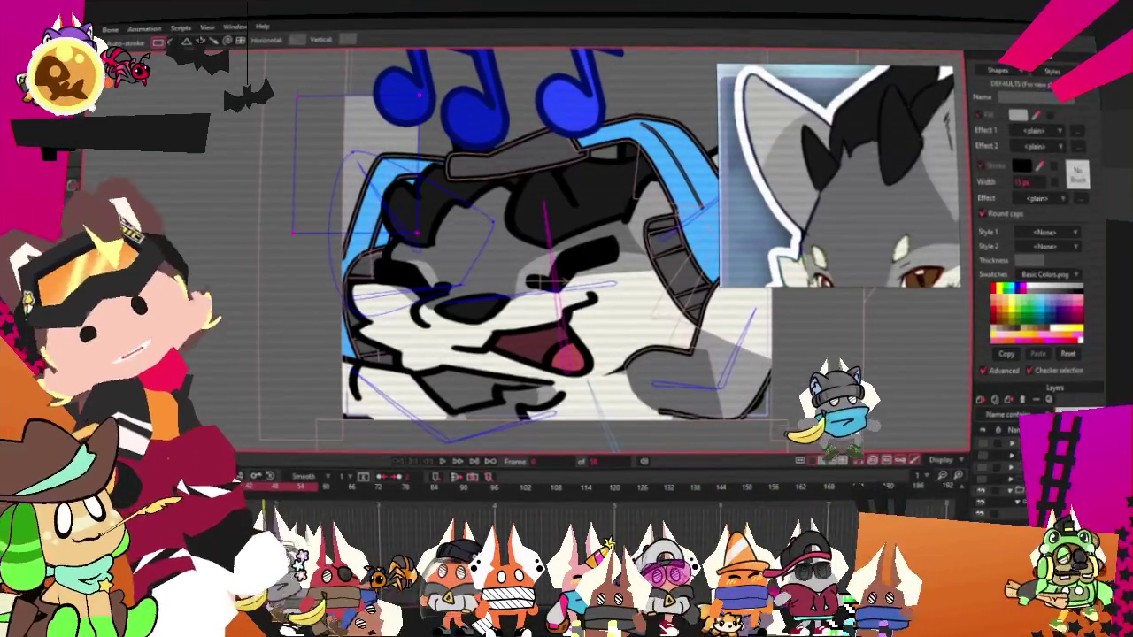
key(g)
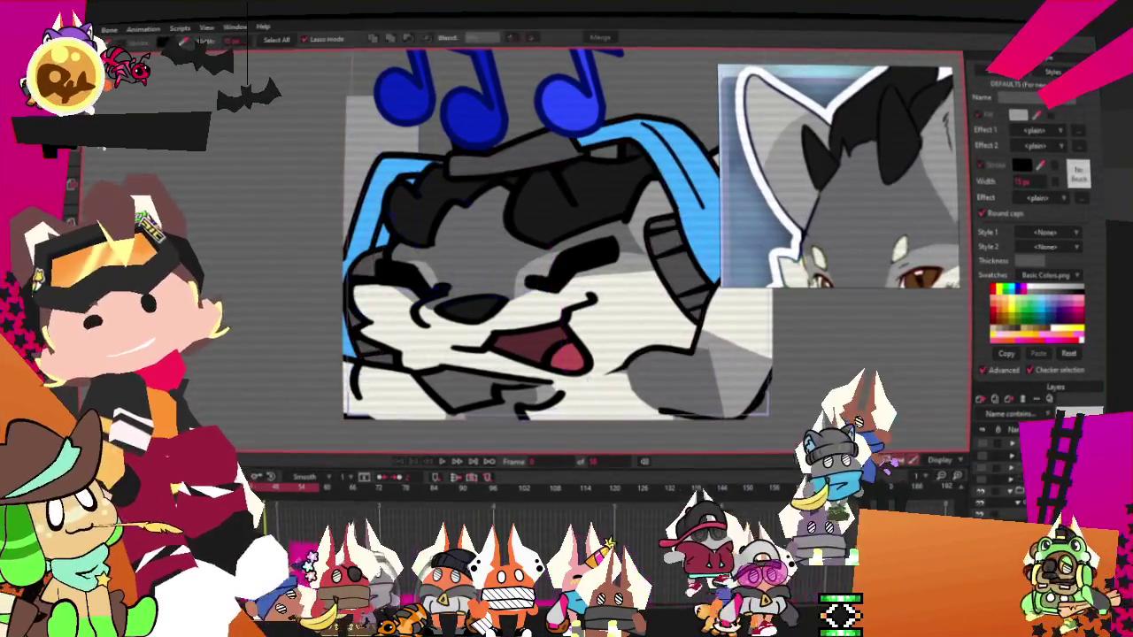
scroll(375, 126, down, 2)
scroll(376, 126, up, 3)
scroll(531, 142, right, 3)
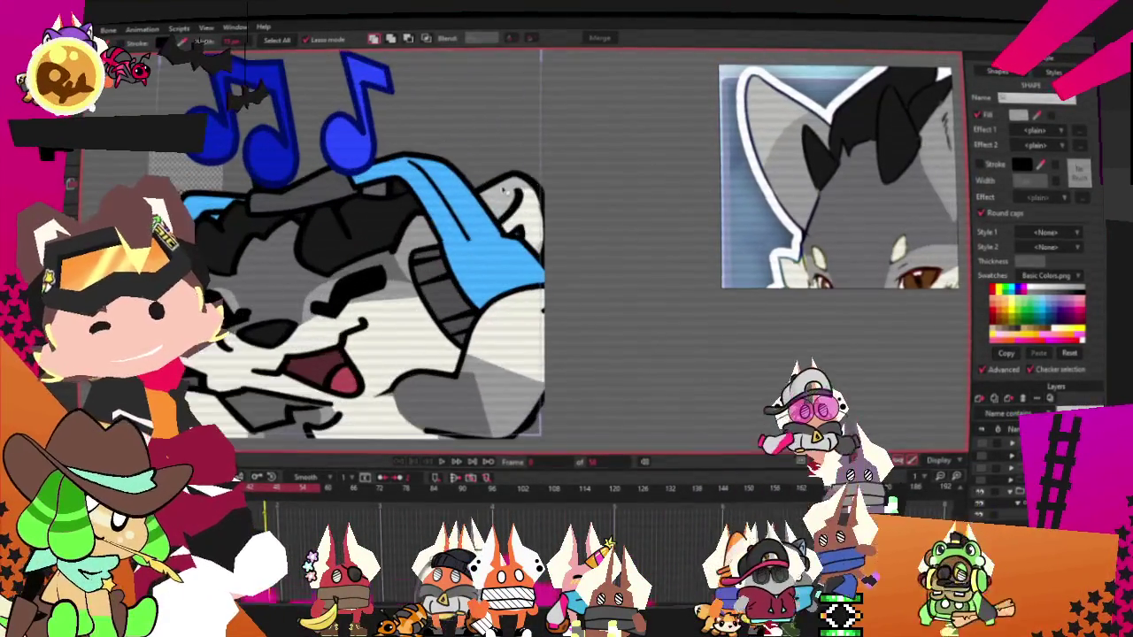
key(ctrl+r)
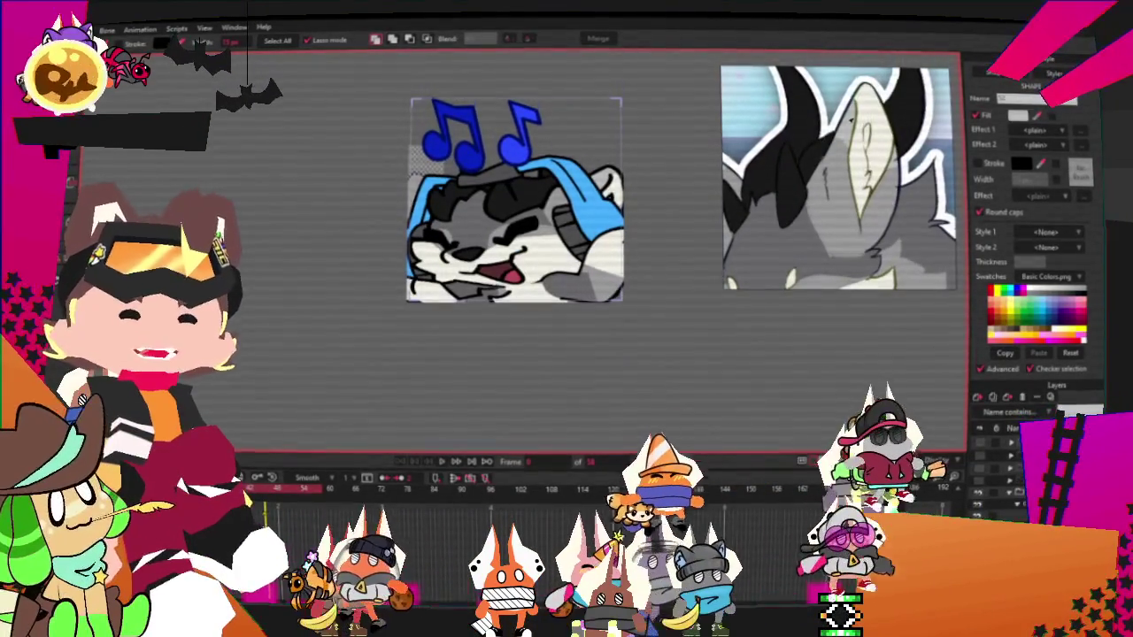
scroll(318, 149, up, 2)
scroll(400, 77, up, 2)
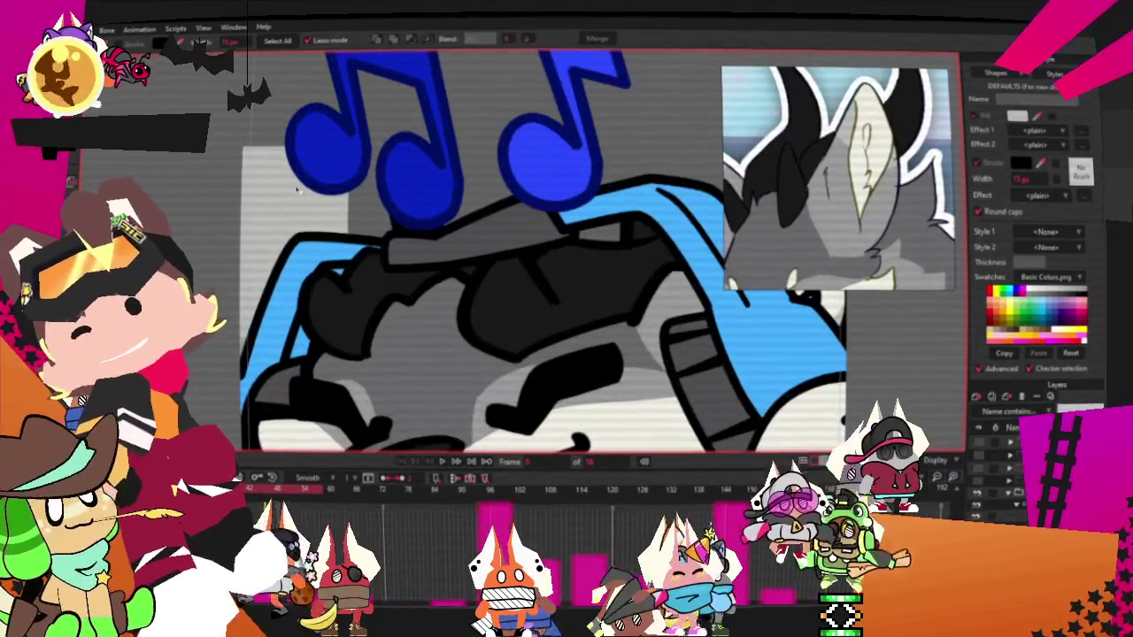
click(429, 41)
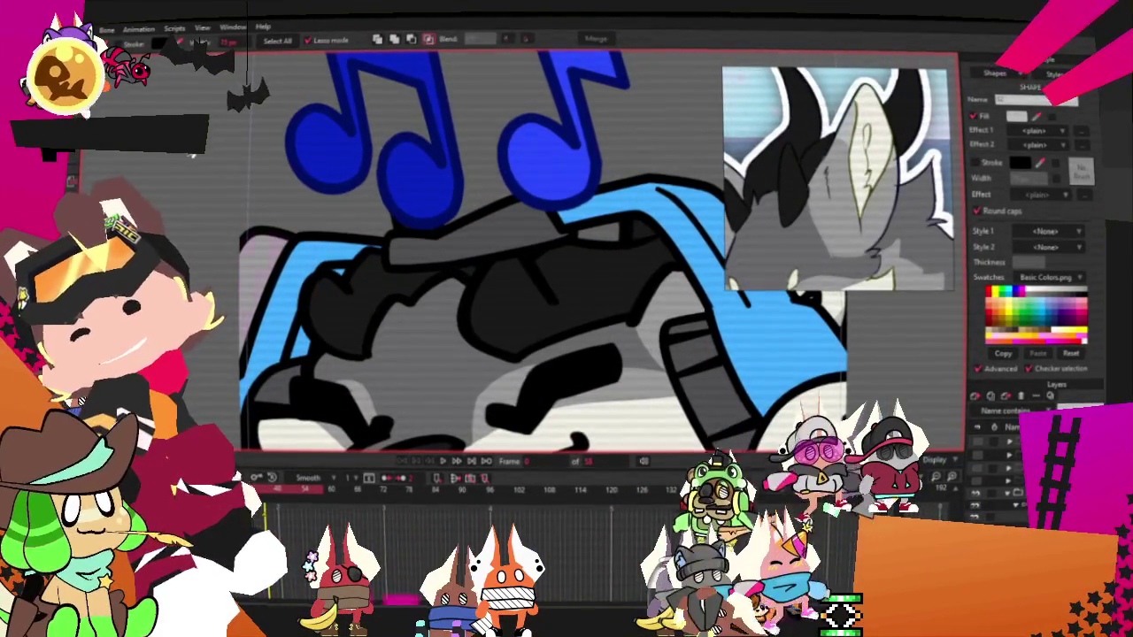
key(t)
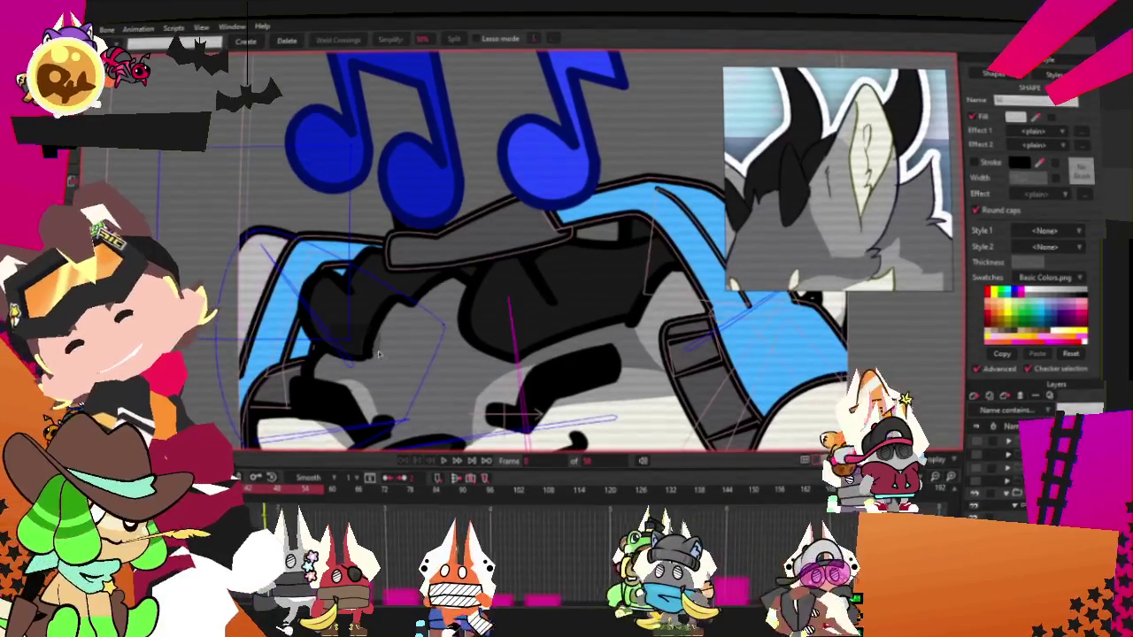
key(c)
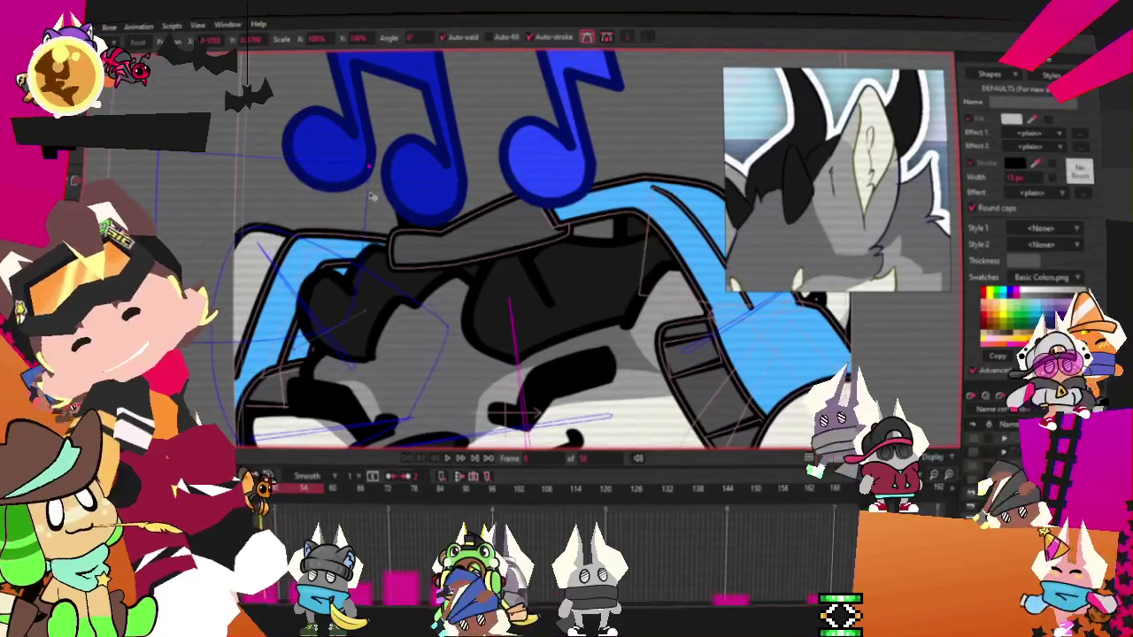
scroll(462, 441, down, 2)
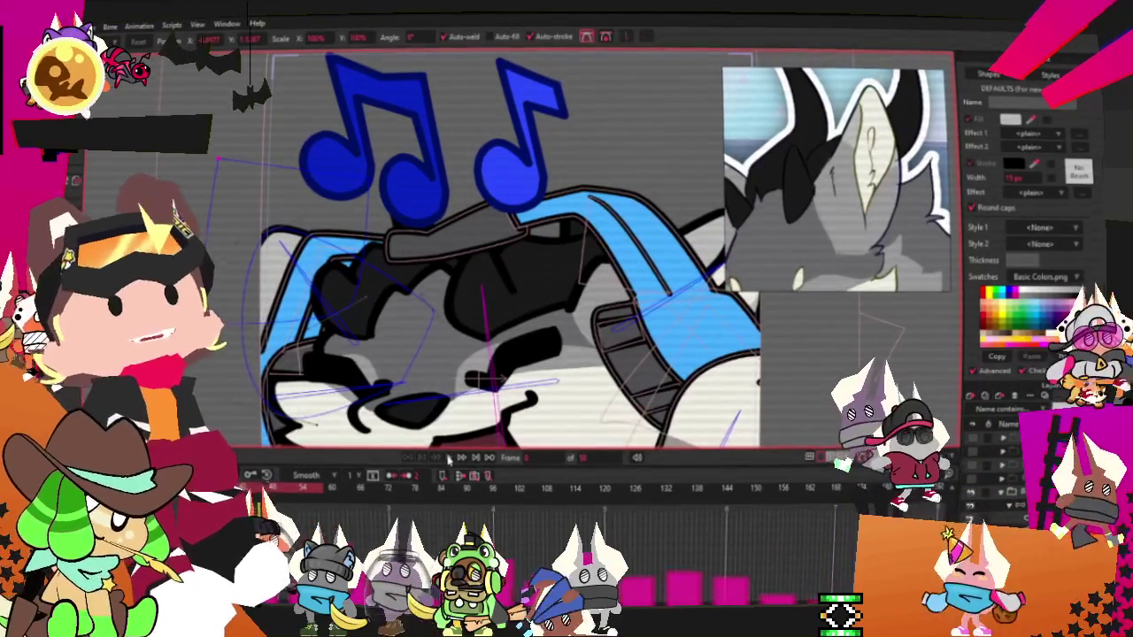
scroll(462, 407, down, 5)
scroll(466, 374, up, 5)
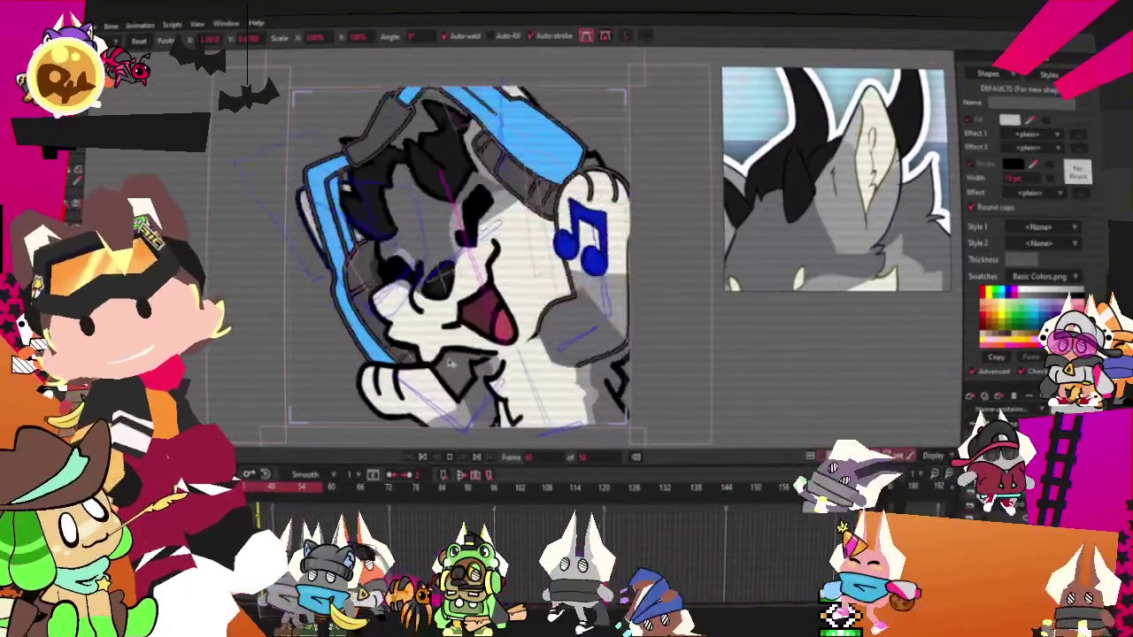
scroll(438, 333, down, 2)
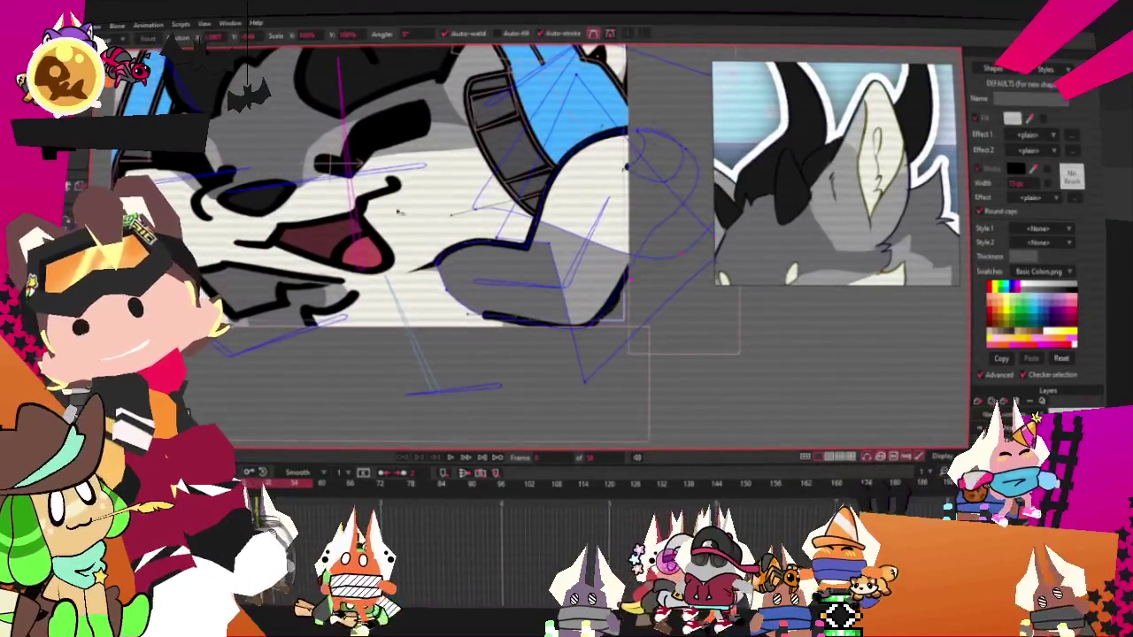
- Move the left end of the lower black outline beneath the grey fur to a new spot
scroll(343, 167, up, 3)
key(t)
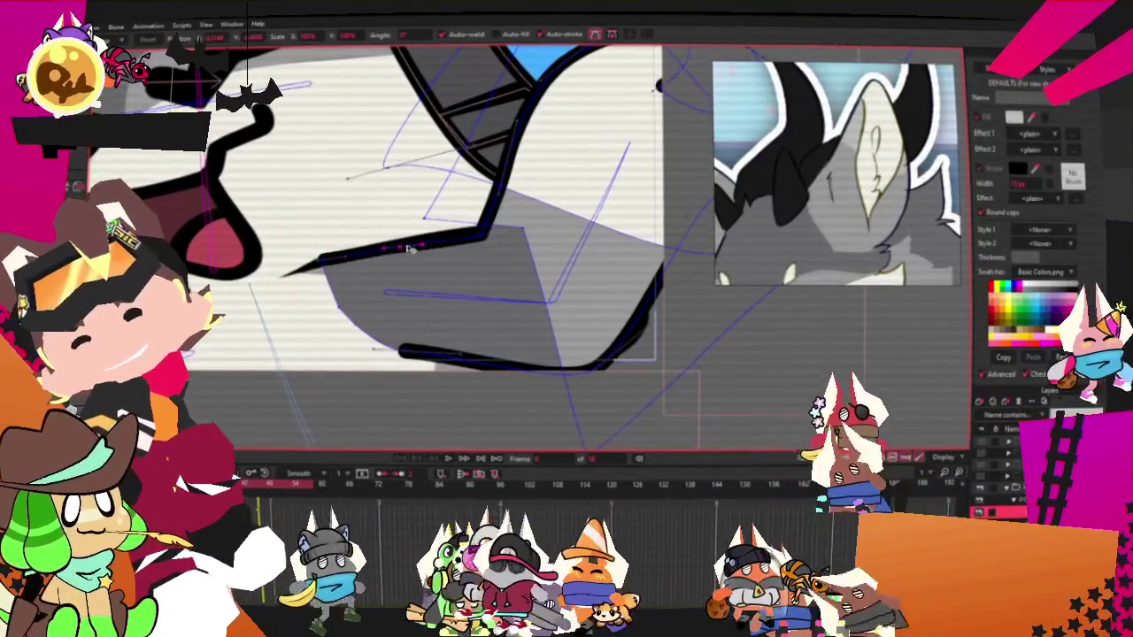
click(341, 256)
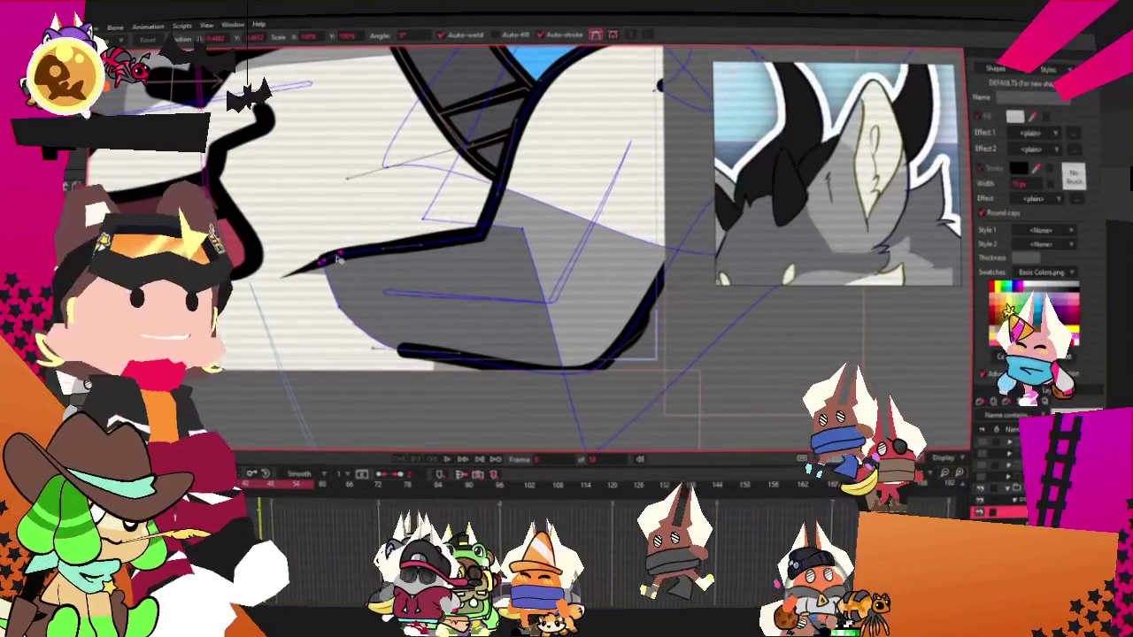
click(458, 351)
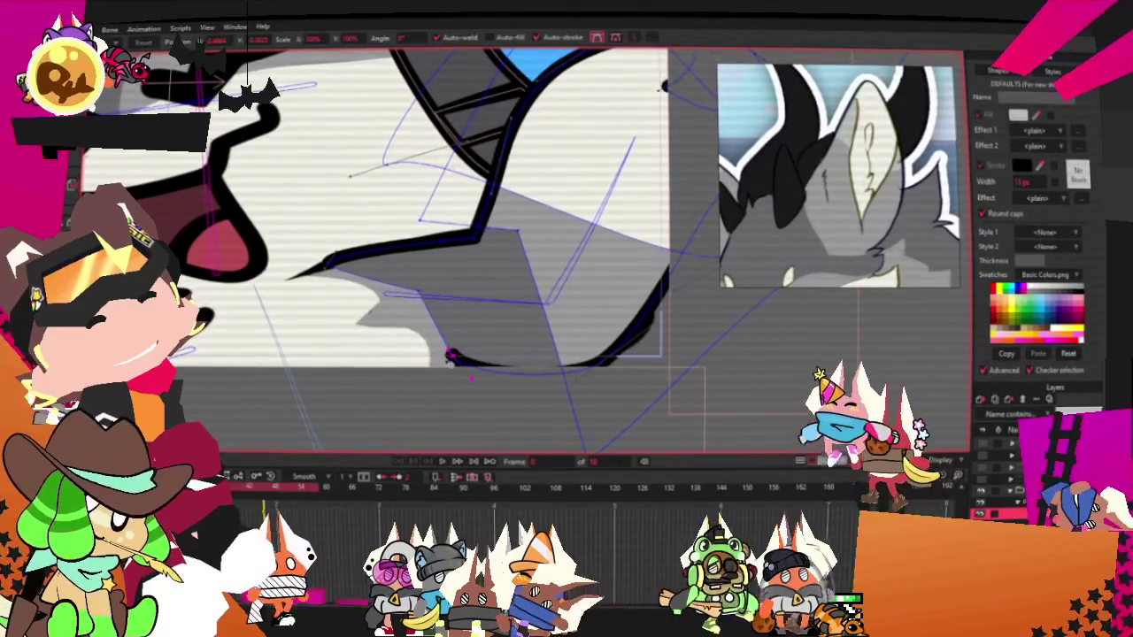
drag(449, 356, 434, 343)
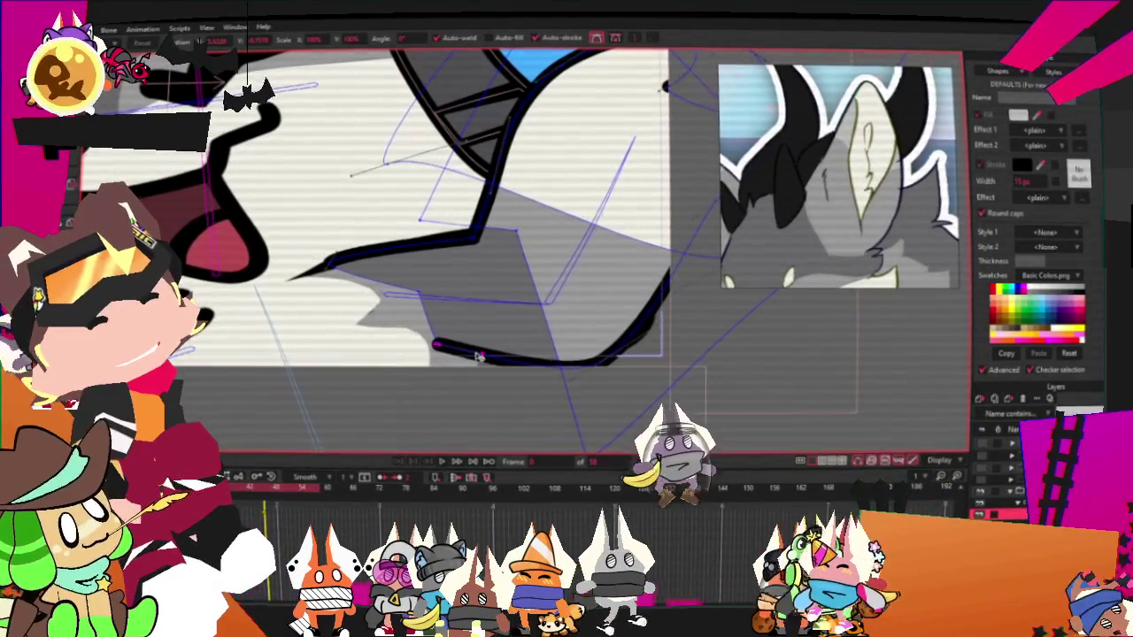
scroll(429, 448, down, 2)
scroll(460, 407, down, 2)
scroll(487, 380, down, 2)
scroll(505, 365, up, 2)
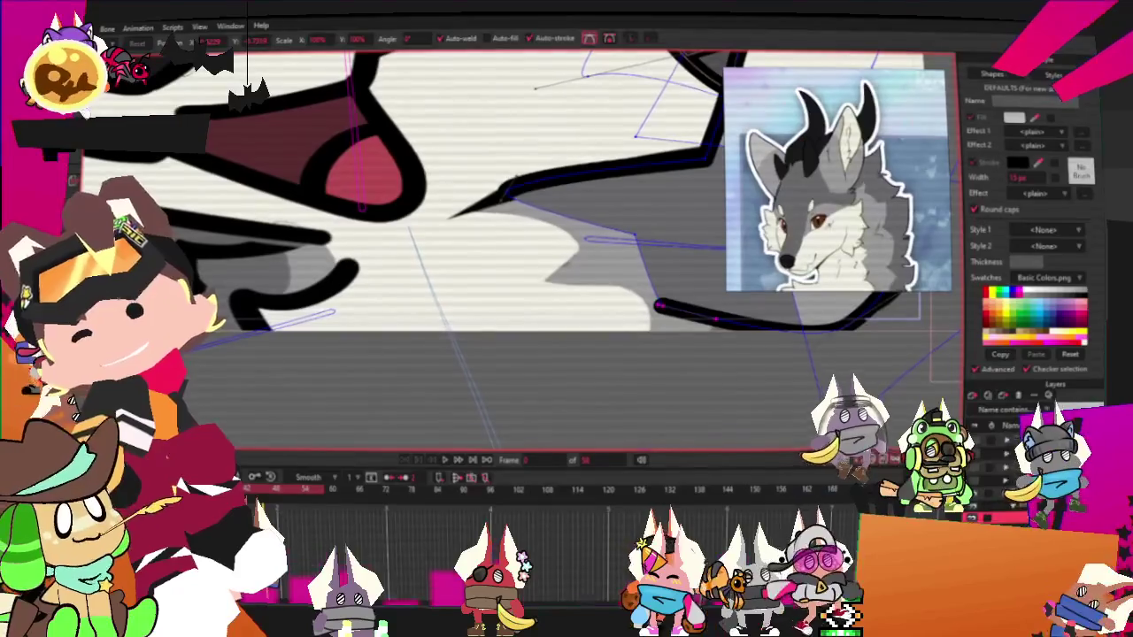
key(a)
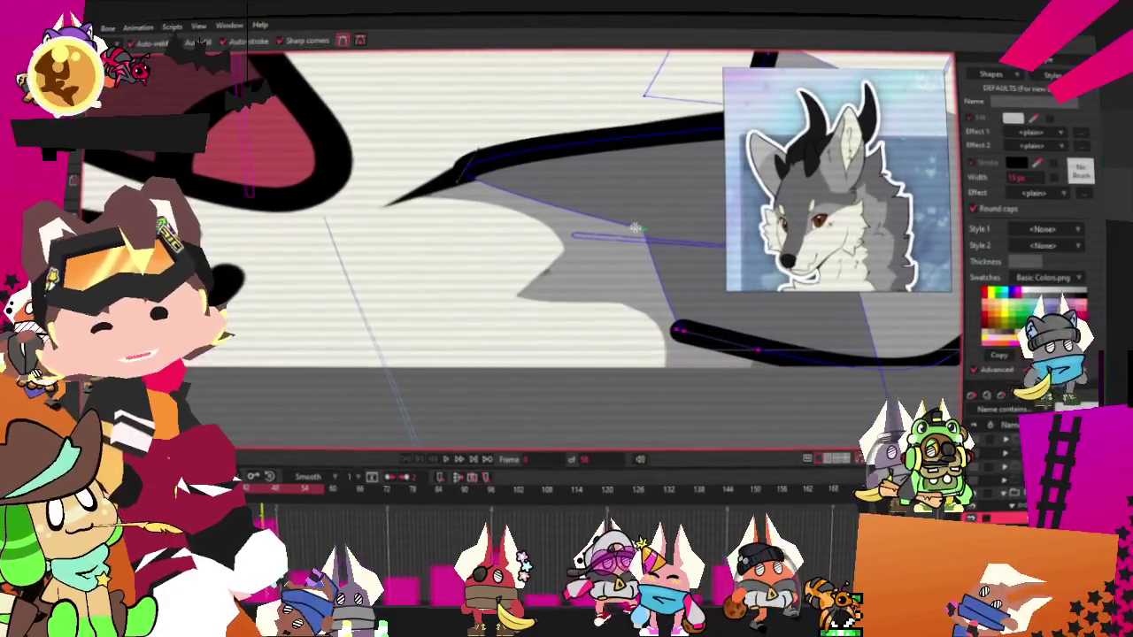
- Add points along the grey fur edge and shape them into a sharp, jagged tuft
drag(618, 165, 601, 265)
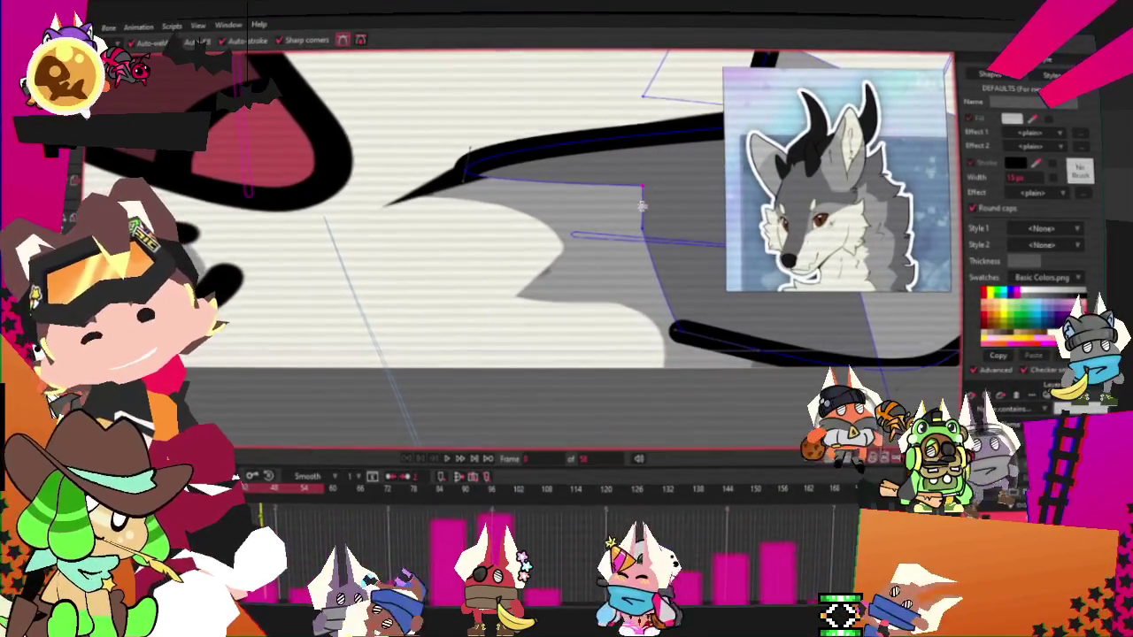
key(t)
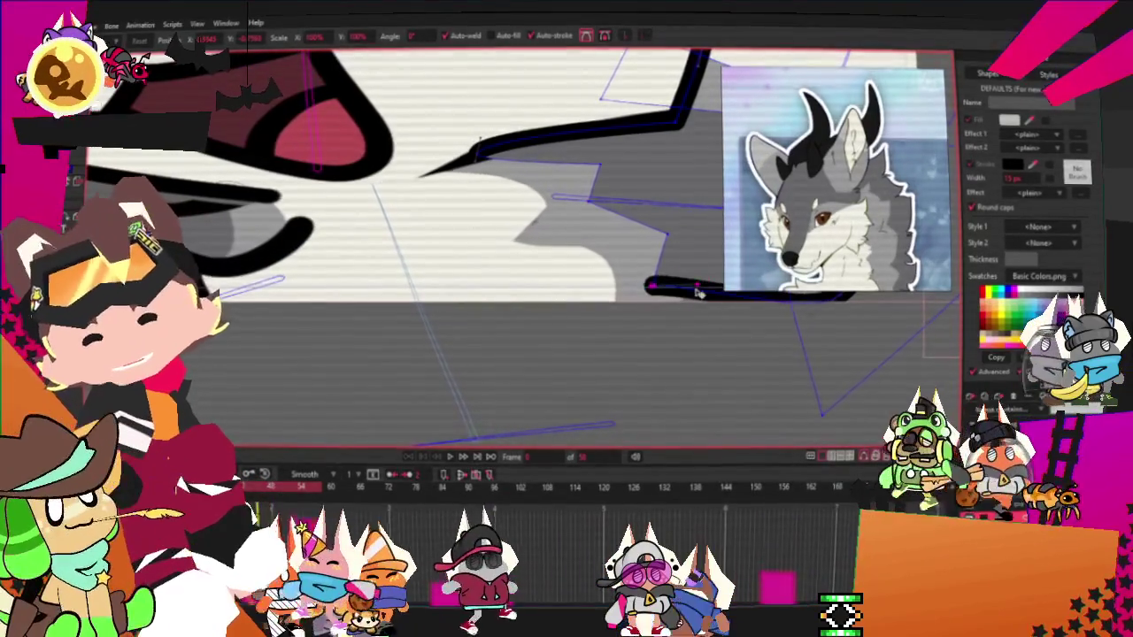
click(668, 202)
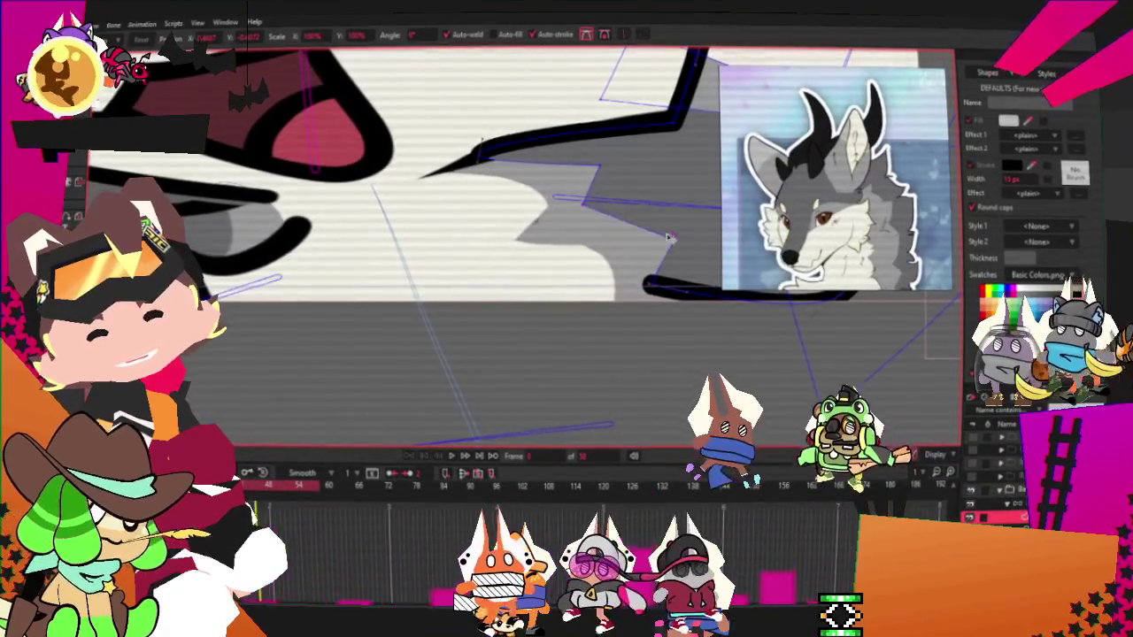
drag(586, 219, 670, 235)
key(c)
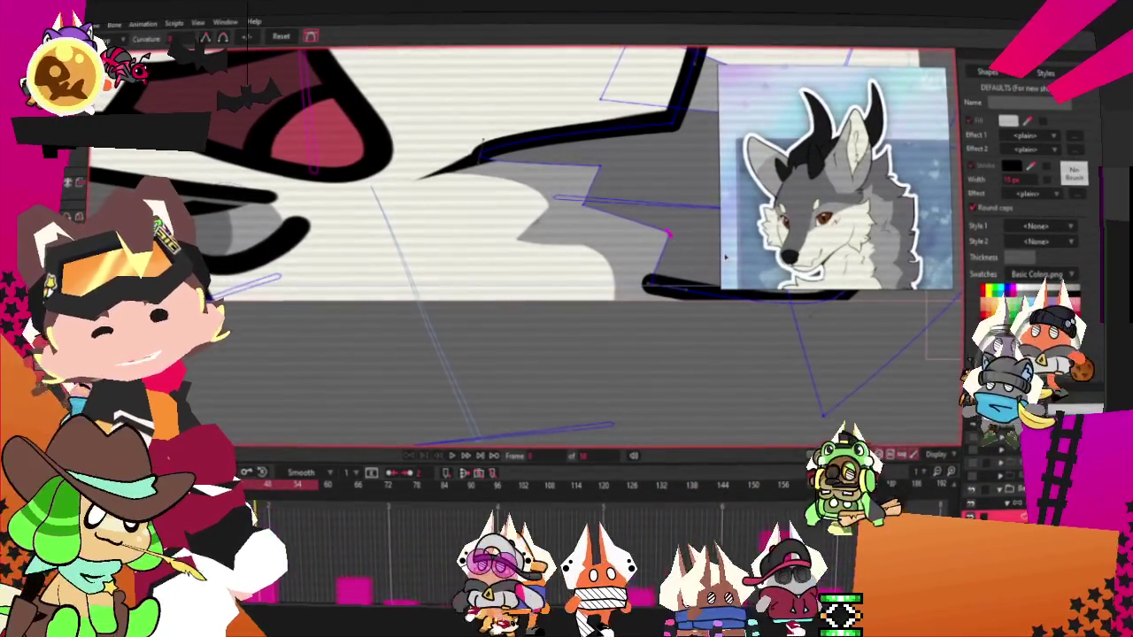
drag(598, 166, 620, 216)
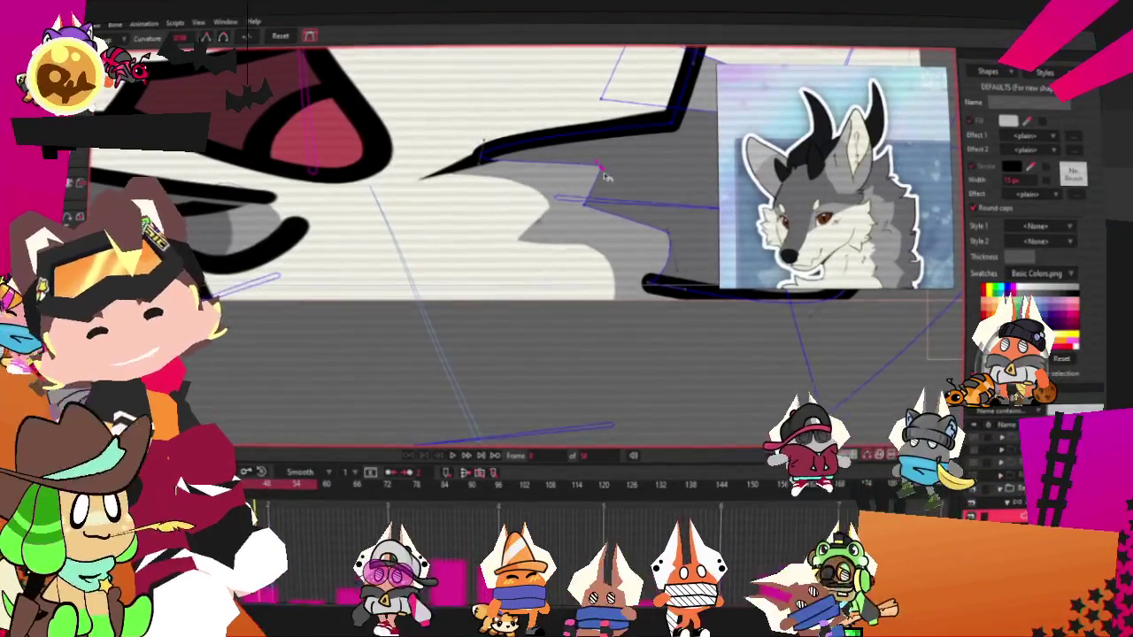
key(t)
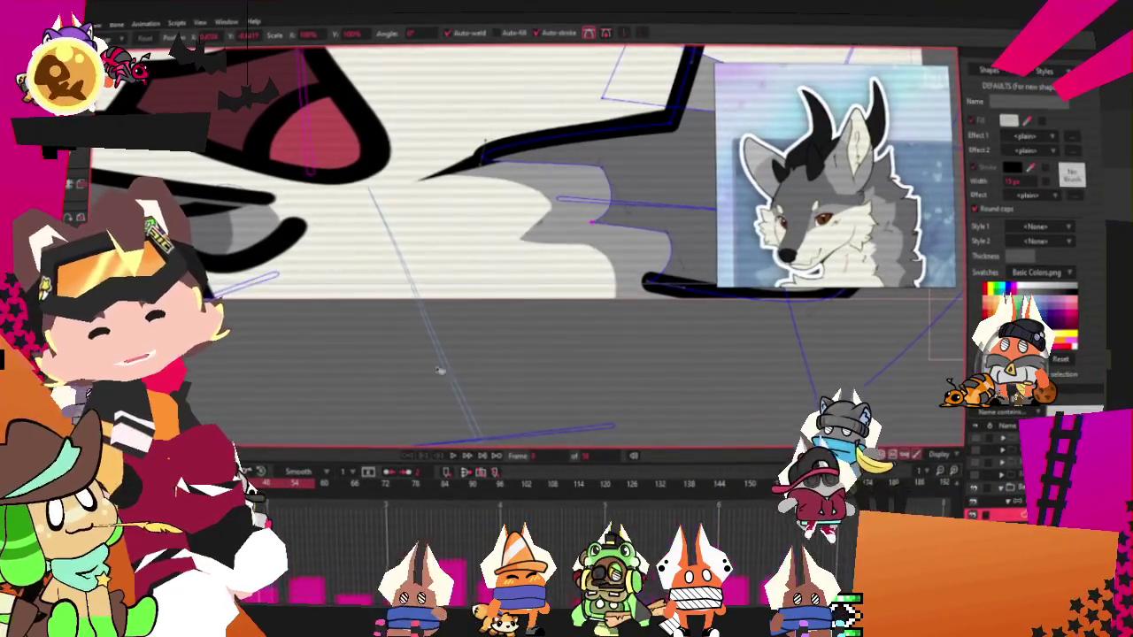
scroll(505, 328, down, 2)
scroll(506, 328, down, 2)
scroll(575, 283, down, 2)
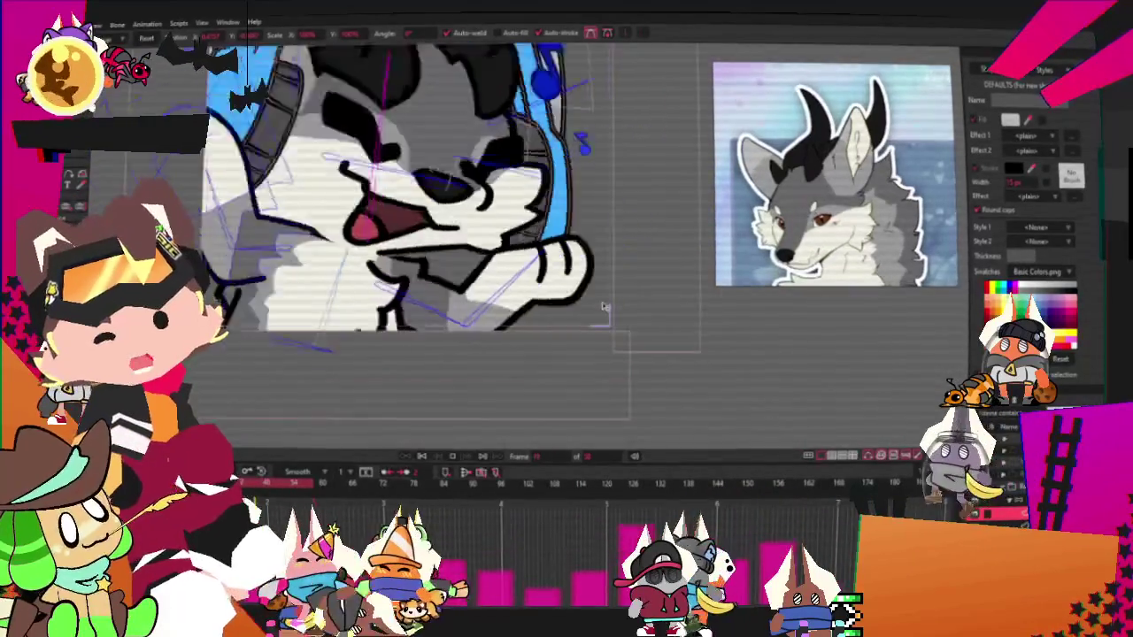
- Stop playback and select the curve points on the fur line under the wolf's mouth
click(422, 456)
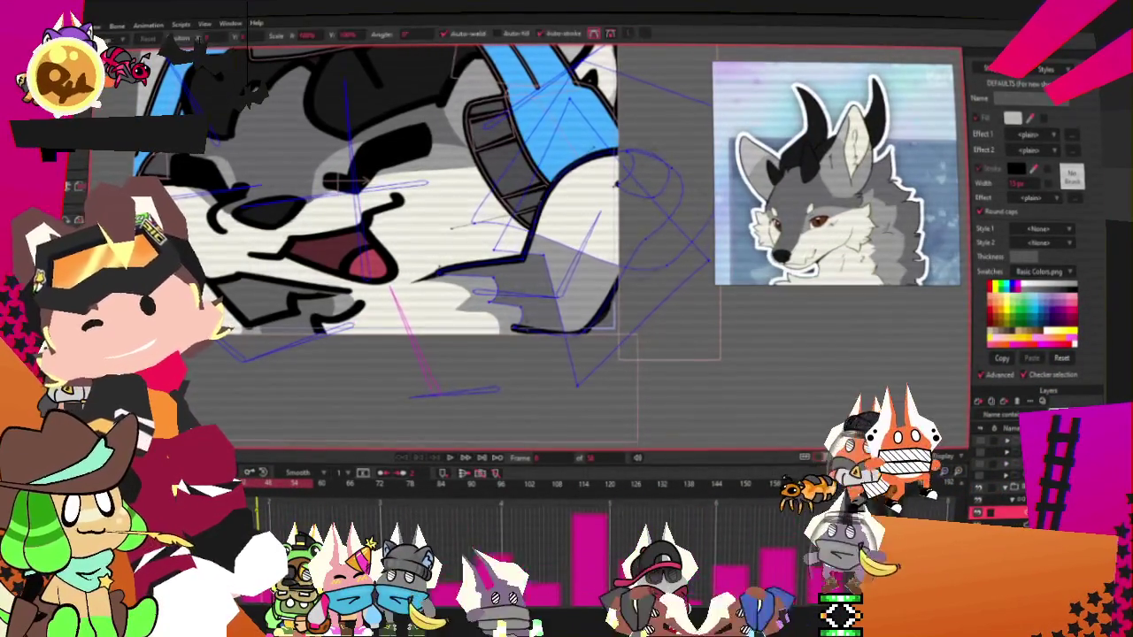
key(g)
scroll(523, 304, up, 2)
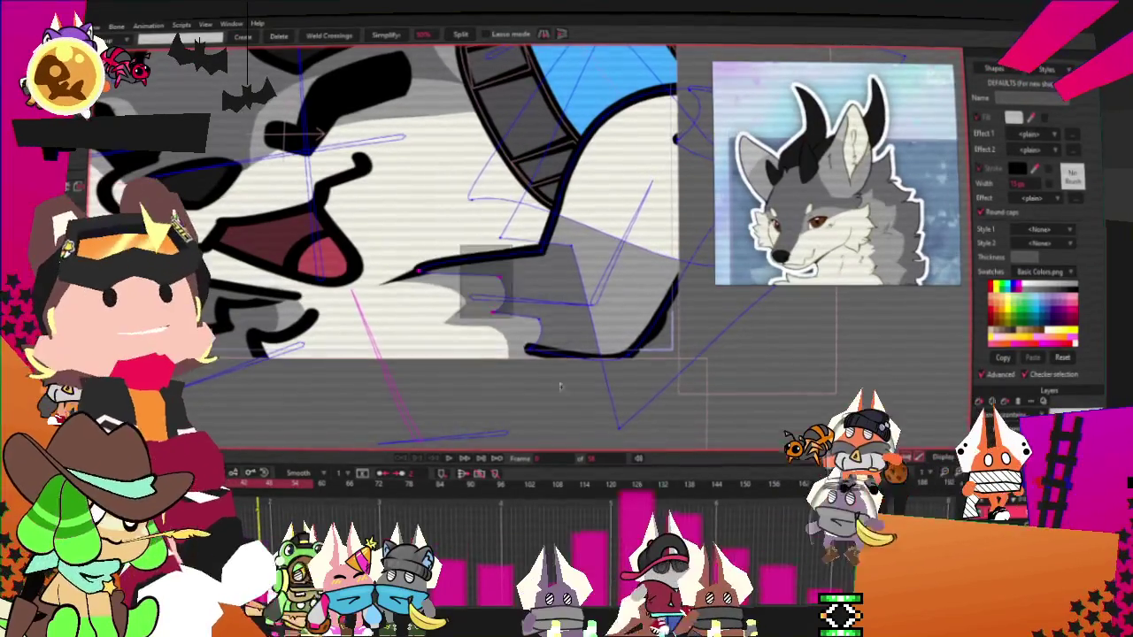
drag(522, 336, 544, 387)
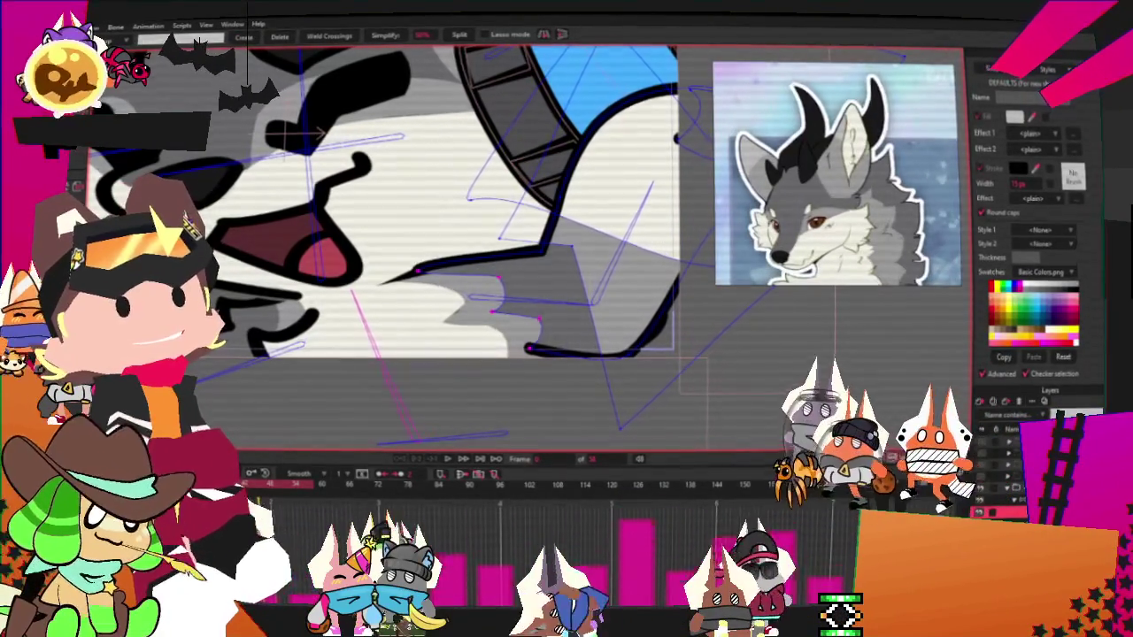
shift+click(416, 272)
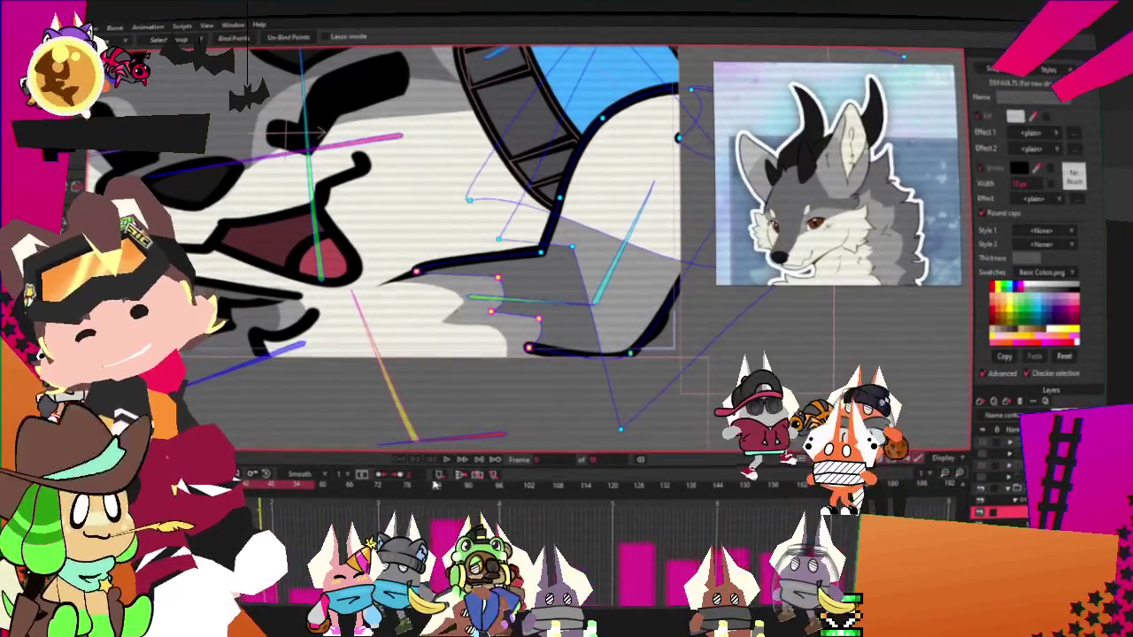
scroll(496, 425, down, 3)
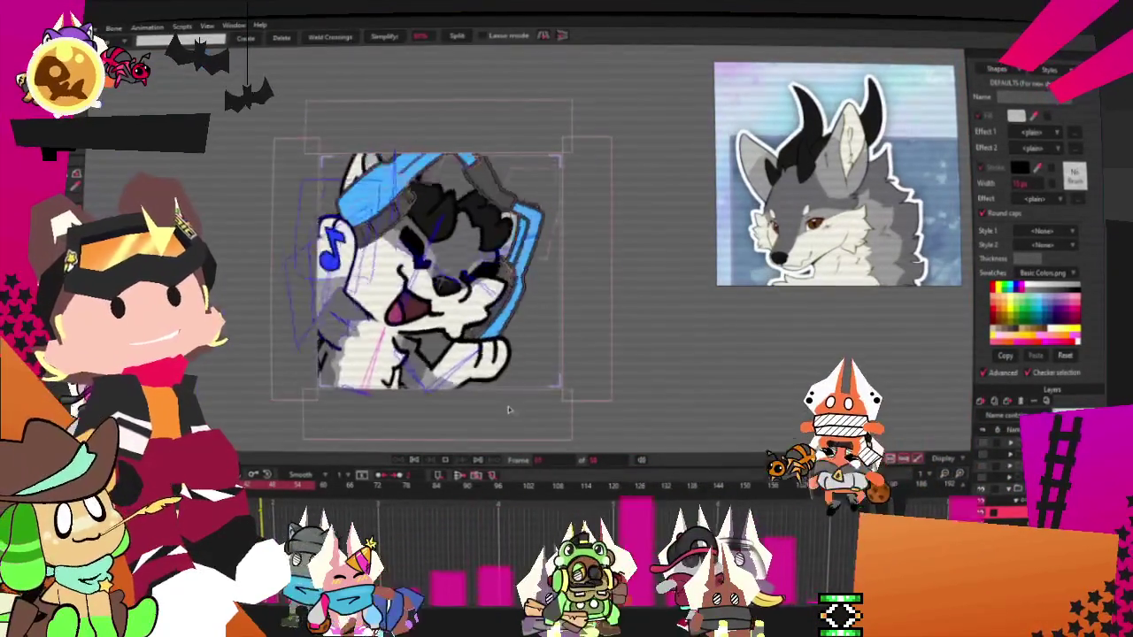
scroll(522, 401, up, 1)
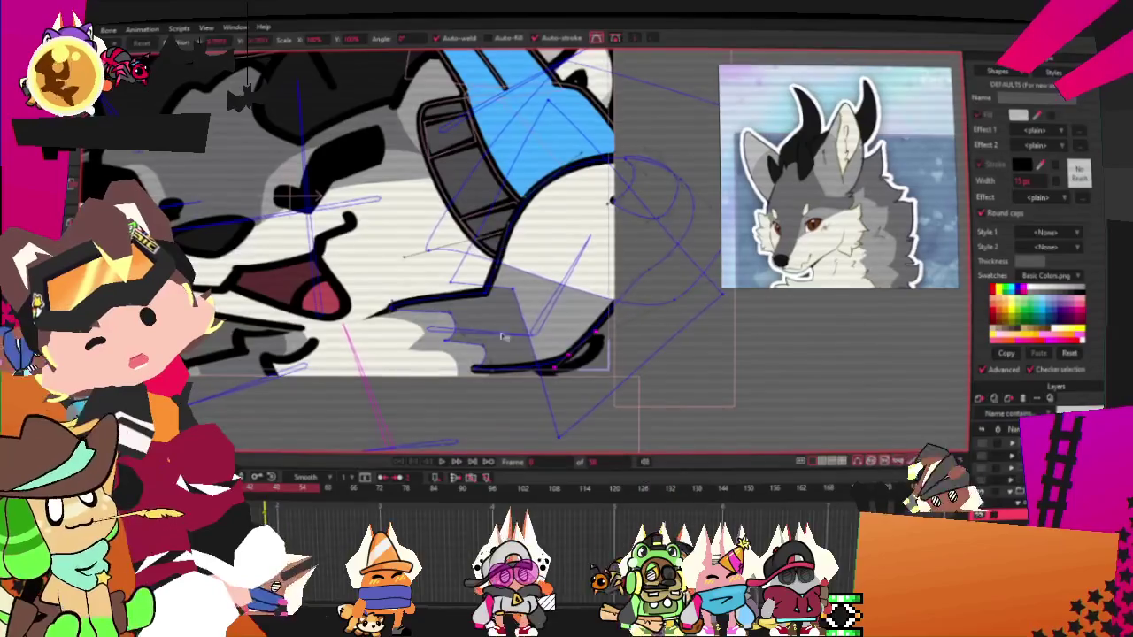
- Bend the fur stroke under the mouth upward, then play the animation to preview it
scroll(418, 304, up, 3)
drag(418, 304, 422, 306)
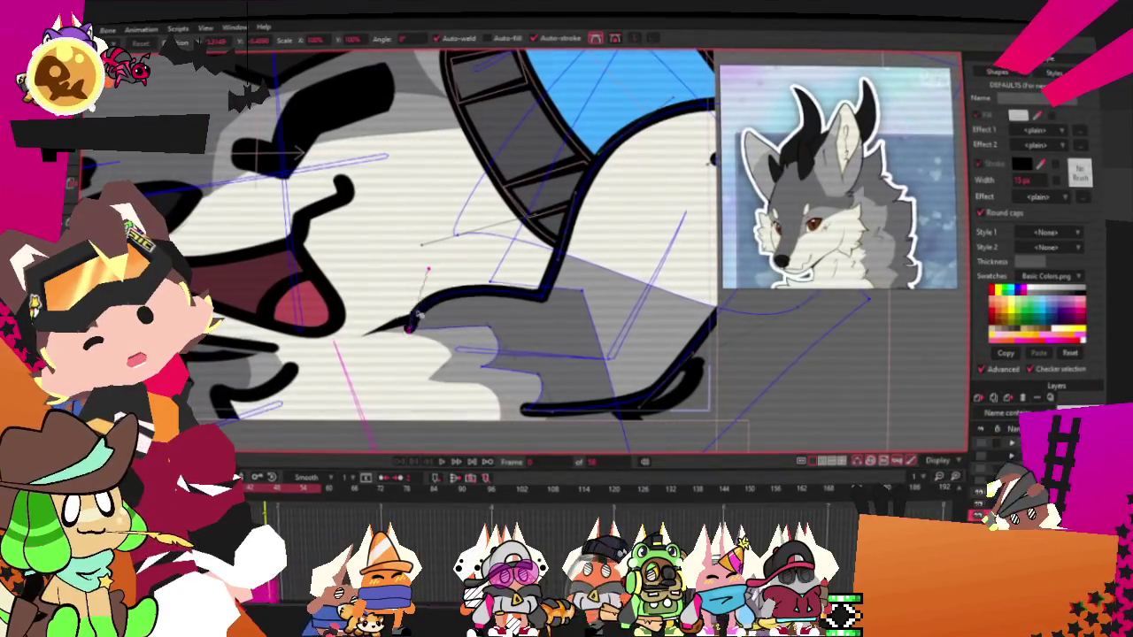
scroll(443, 275, down, 1)
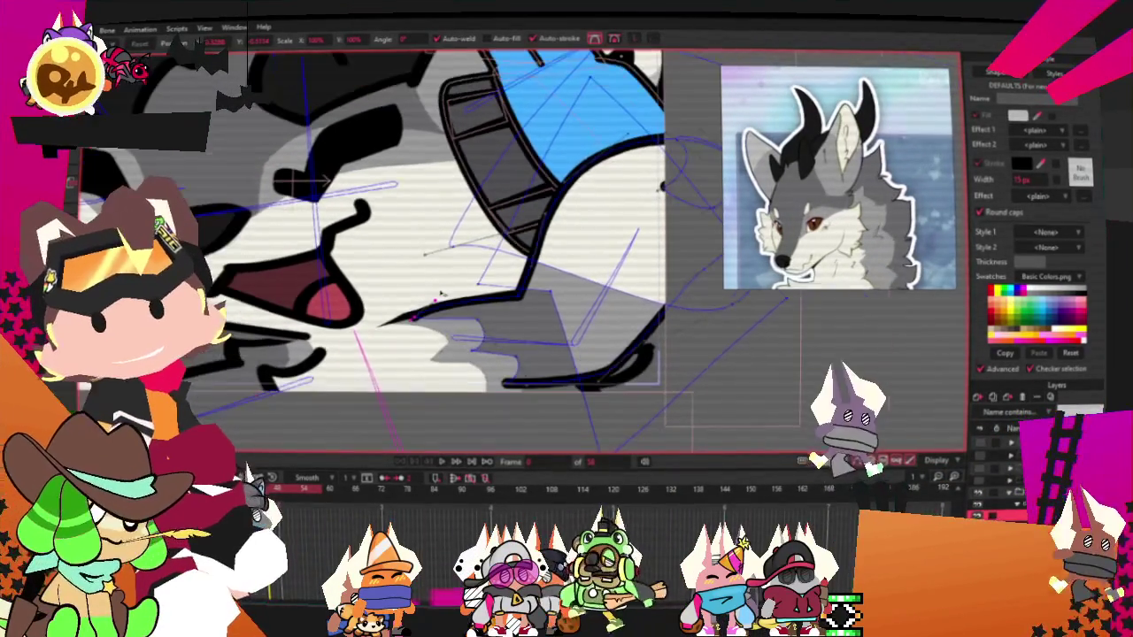
click(443, 463)
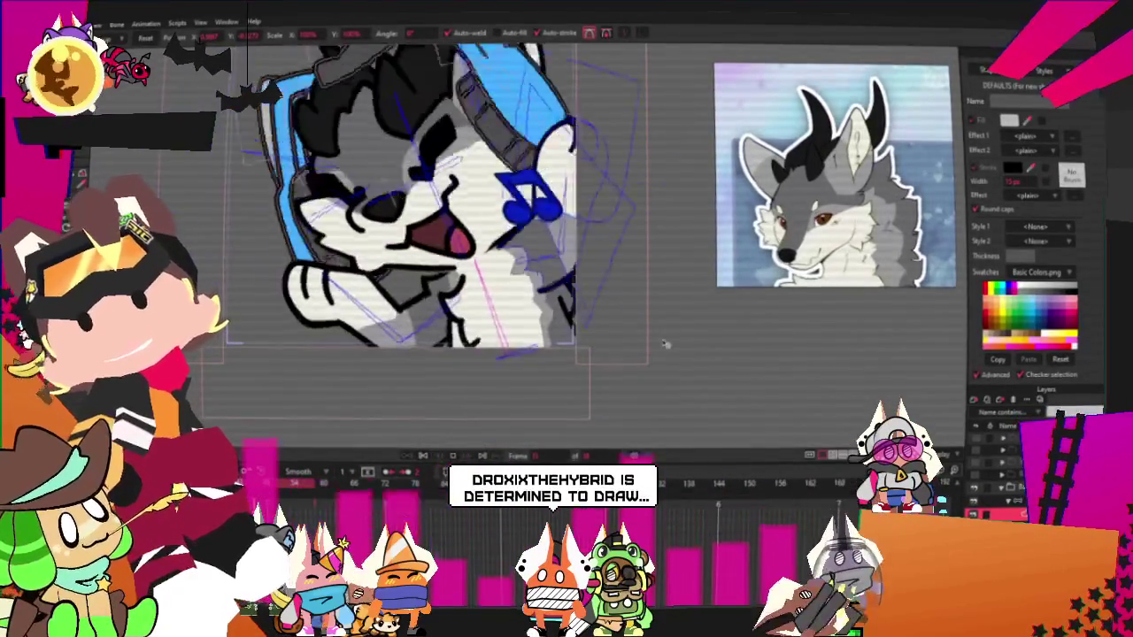
scroll(518, 374, up, 2)
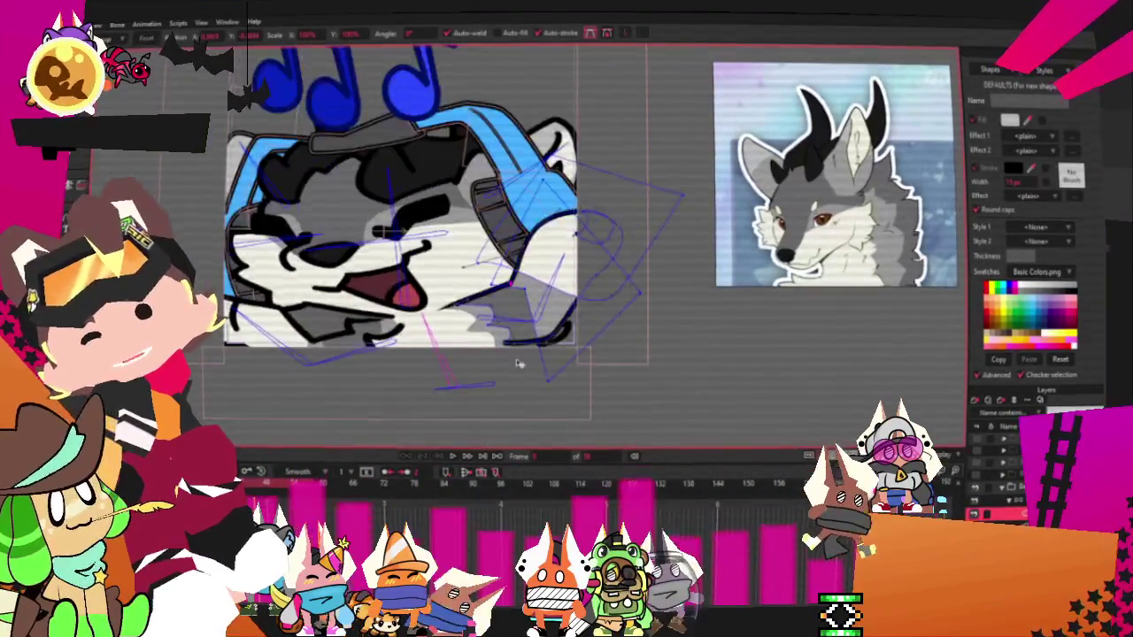
scroll(463, 271, up, 3)
scroll(392, 254, up, 2)
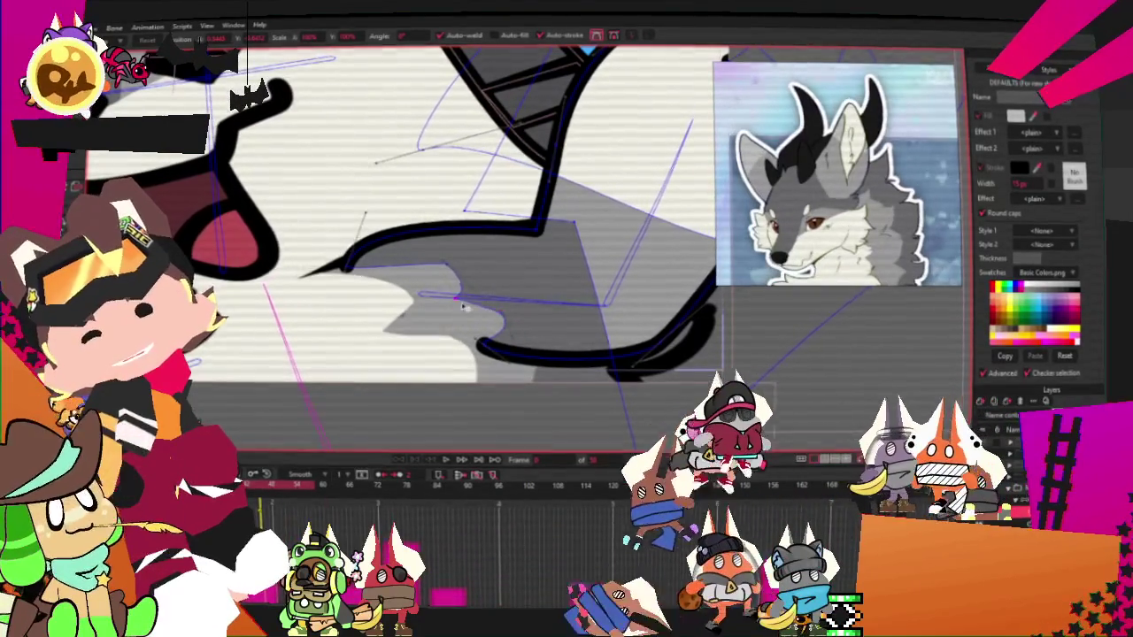
- Slightly reshape the lower contour stroke under the mouth, previewing playback before and after
scroll(458, 301, down, 3)
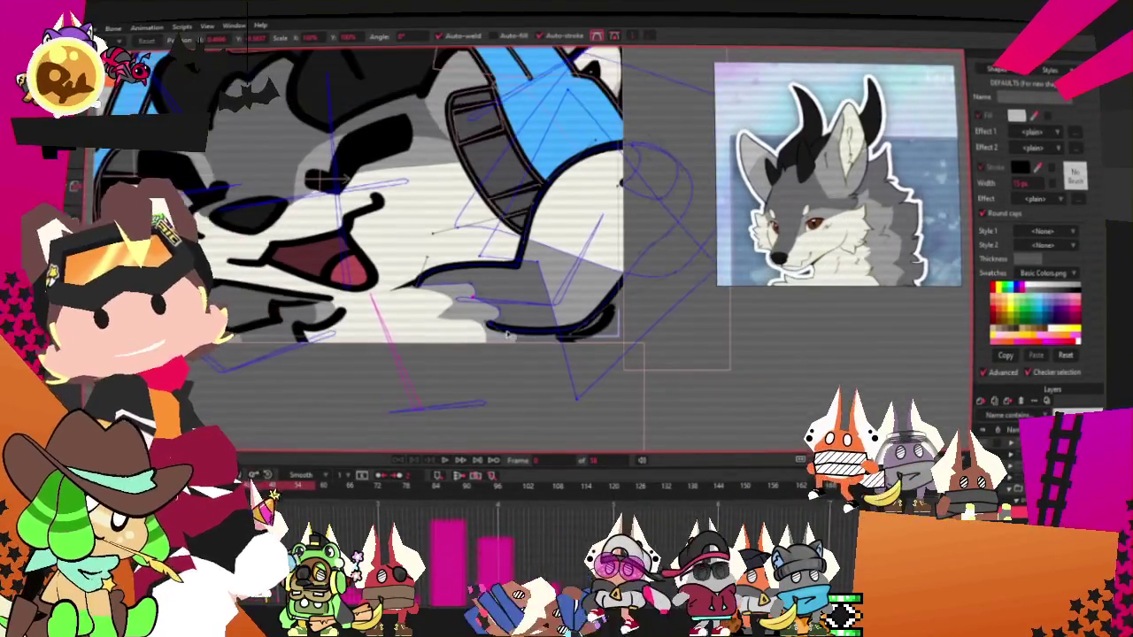
scroll(513, 316, up, 1)
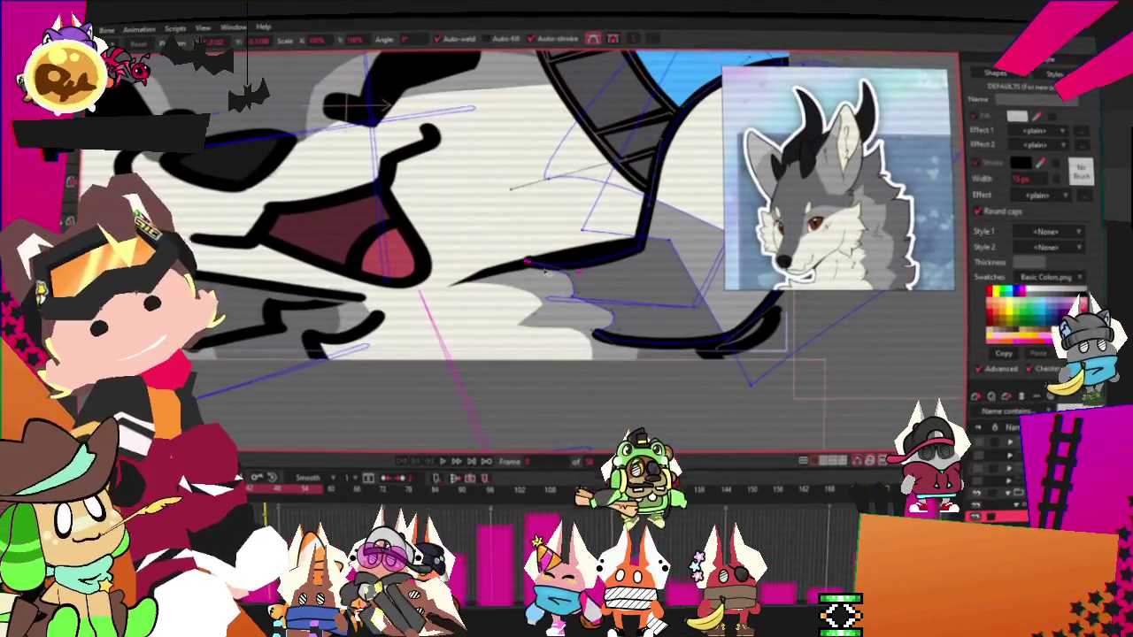
click(446, 461)
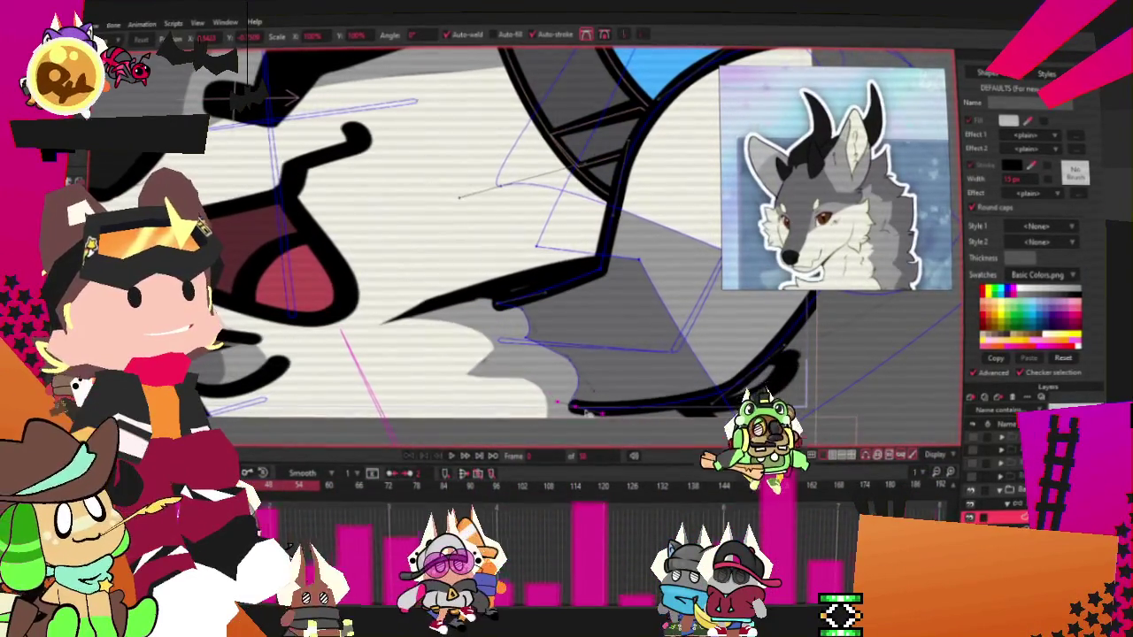
click(452, 456)
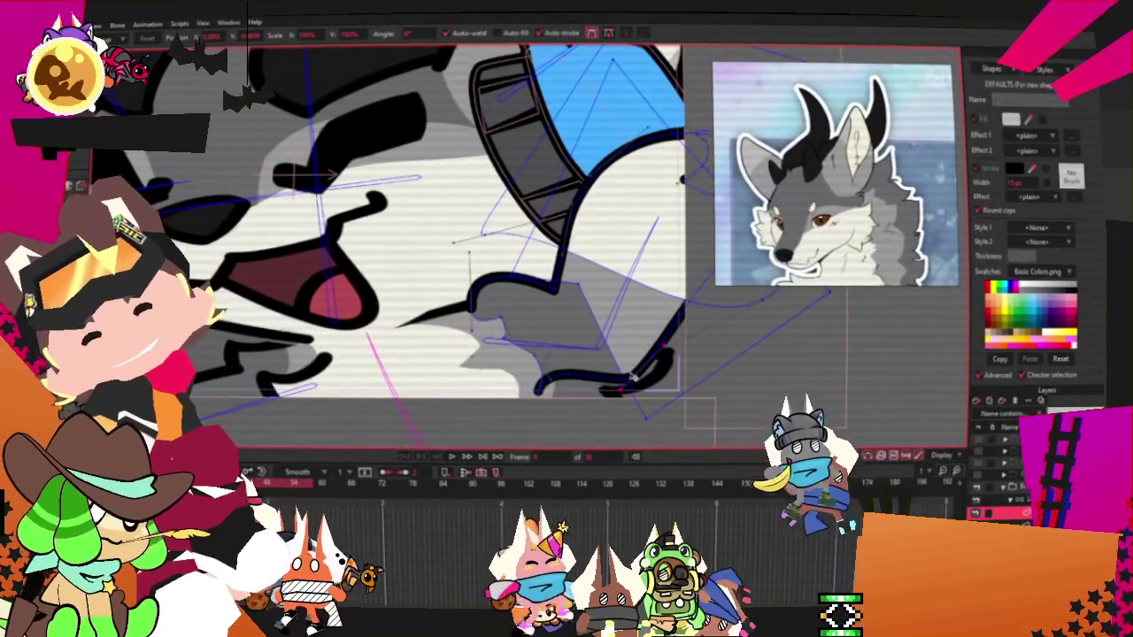
drag(597, 374, 549, 378)
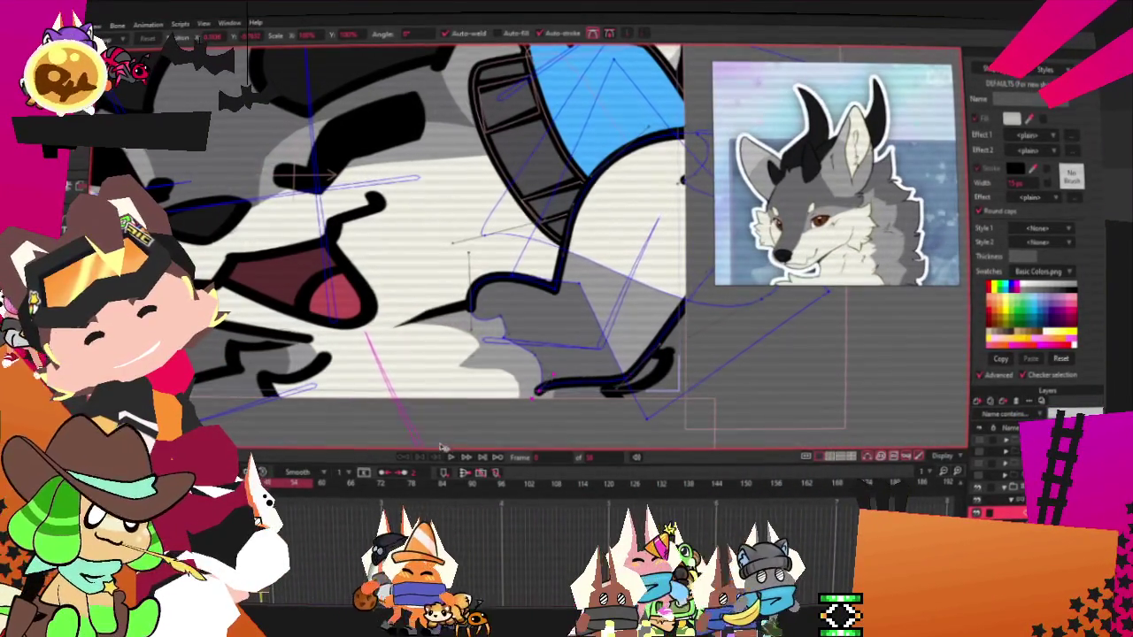
click(460, 458)
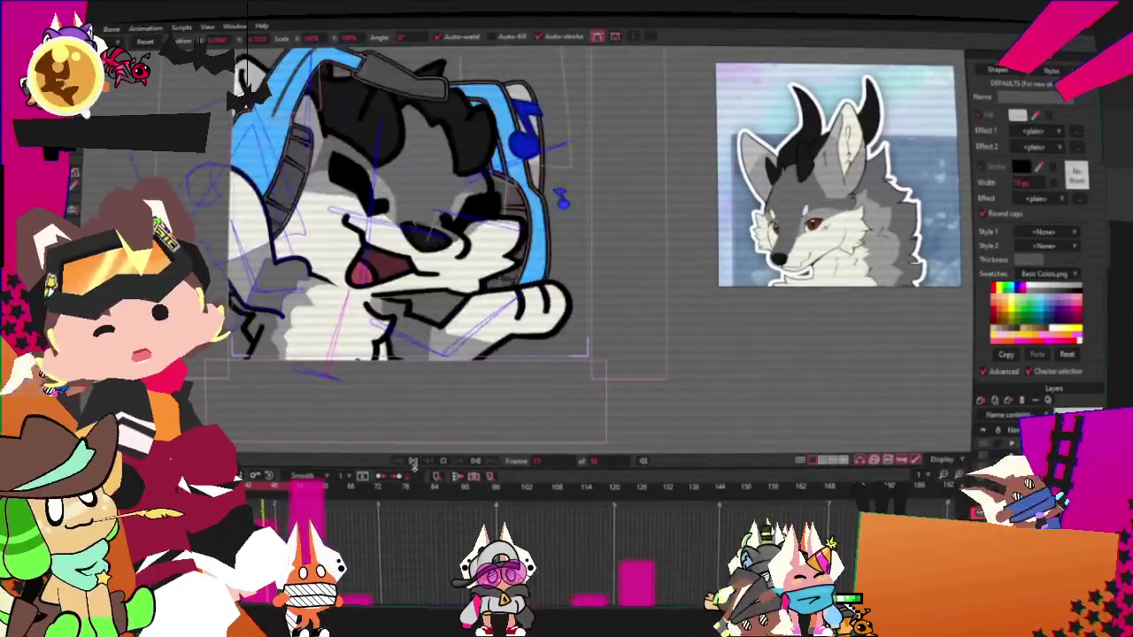
- Pull the fur curve's anchor and handle downward and preview the animation
scroll(443, 266, up, 3)
scroll(452, 255, up, 2)
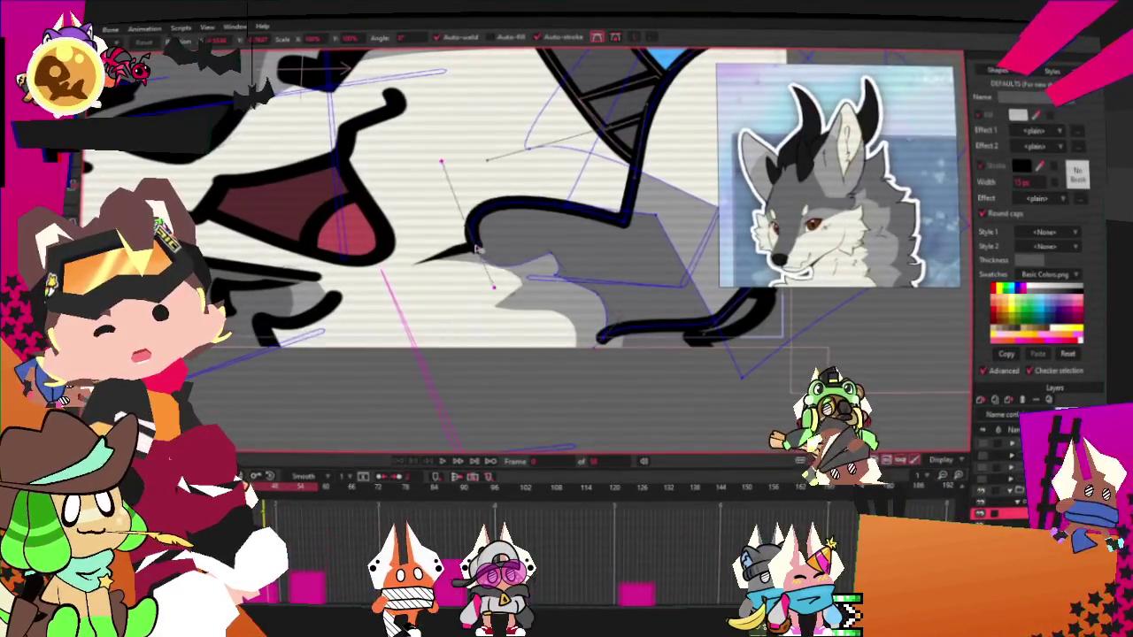
mouse_move(452, 255)
mouse_down()
mouse_move(453, 279)
mouse_move(478, 228)
mouse_move(628, 229)
mouse_up()
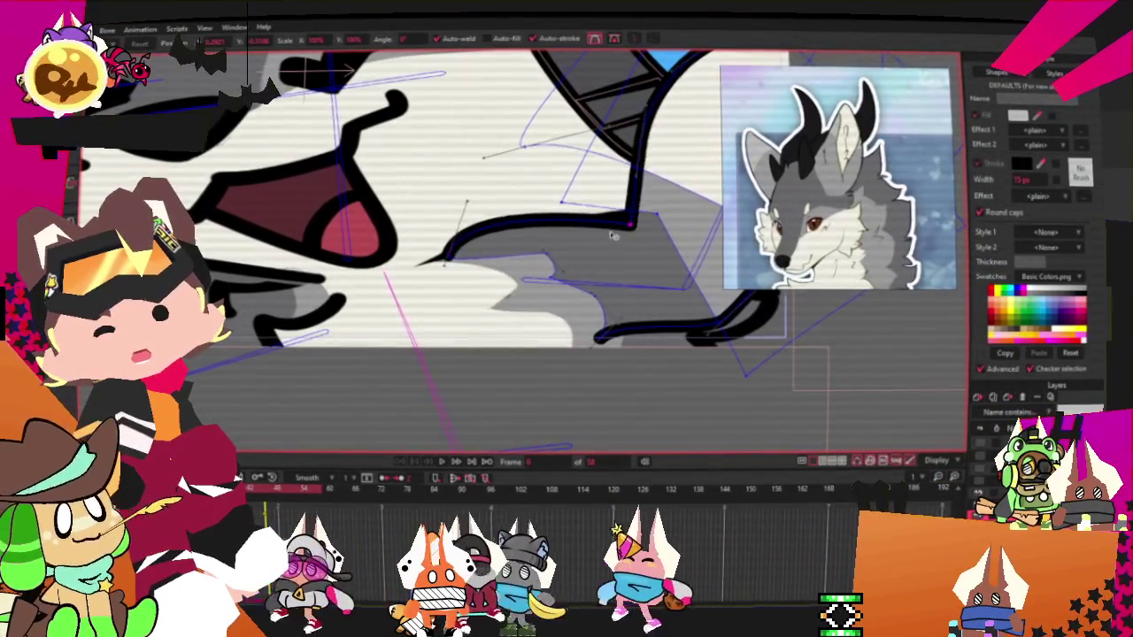
click(441, 461)
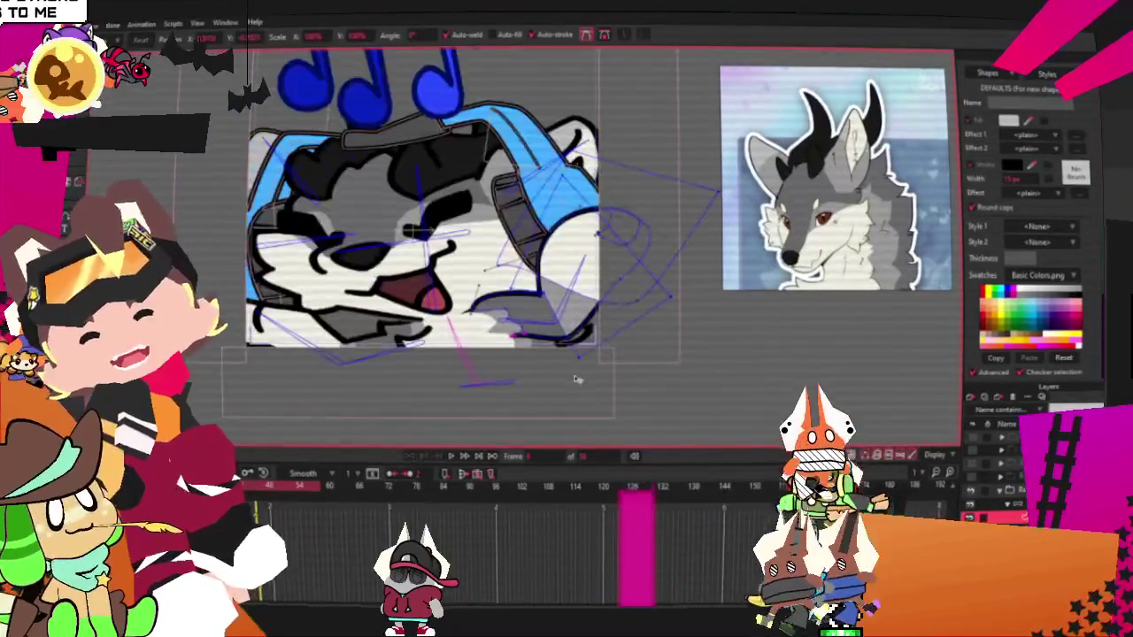
- Drag the selected lower cheek fur points down and right to flatten the black chin line
scroll(576, 379, up, 2)
key(g)
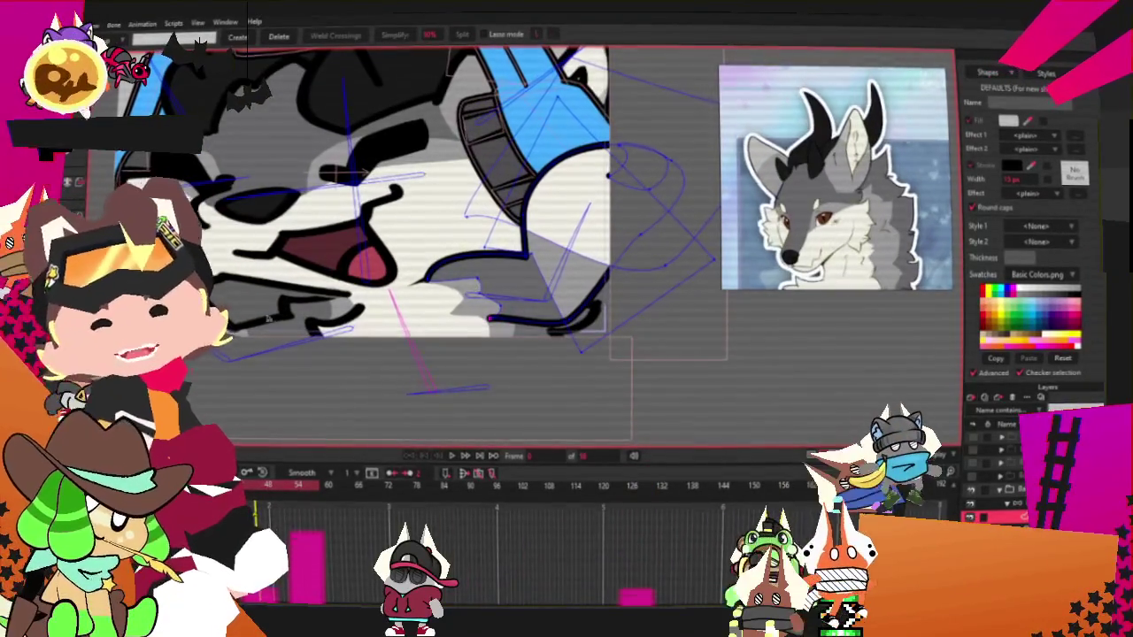
key(z)
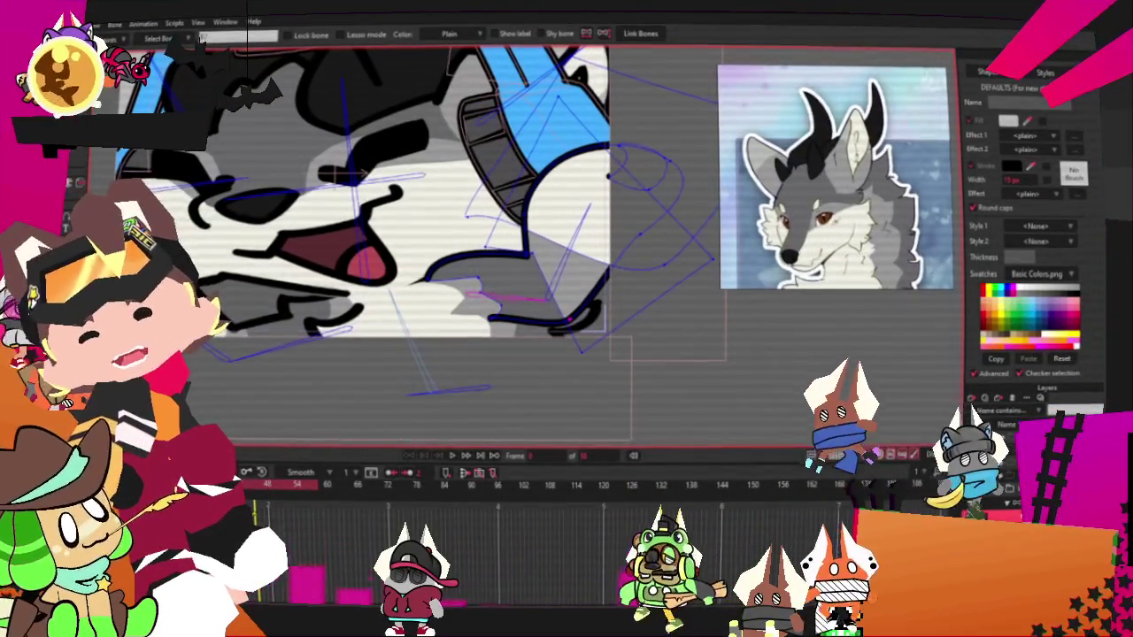
key(g)
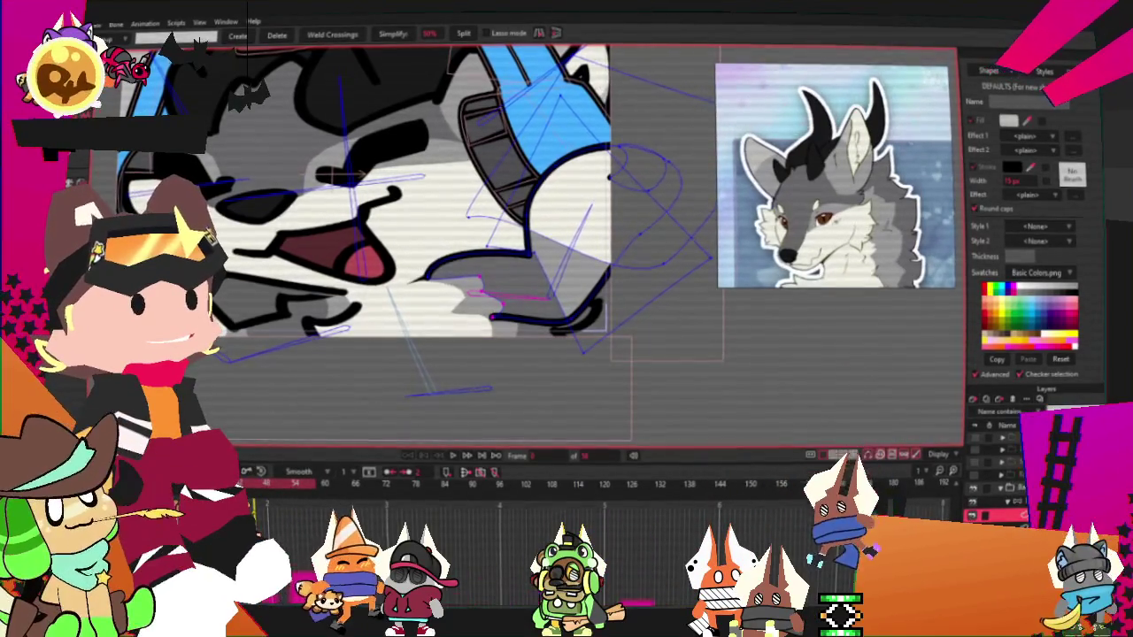
key(g)
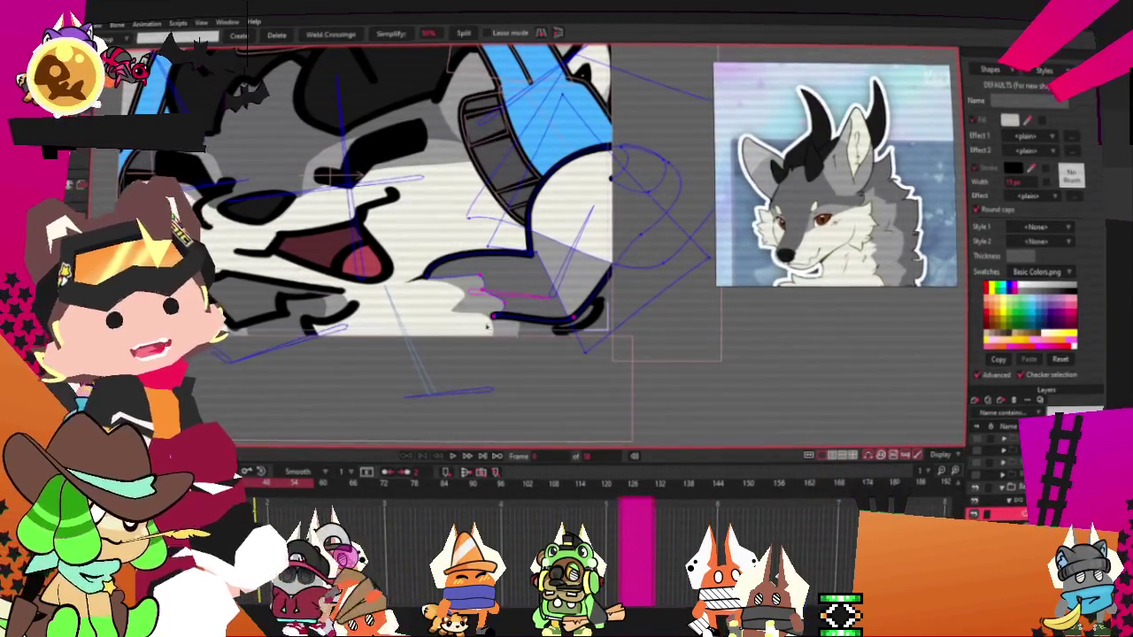
key(t)
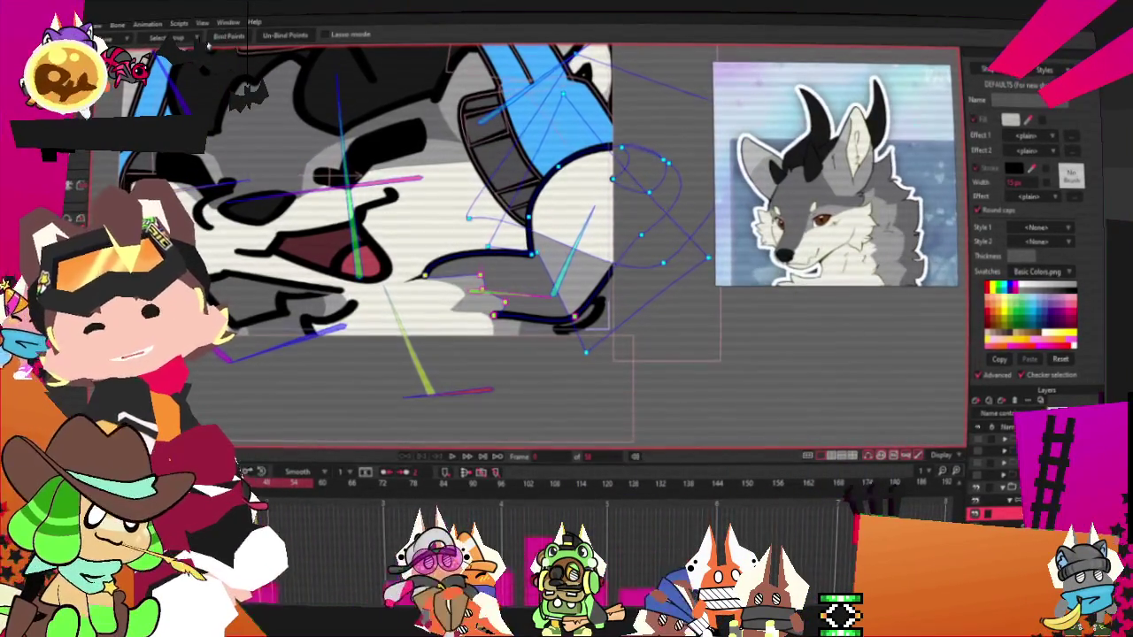
scroll(549, 351, up, 2)
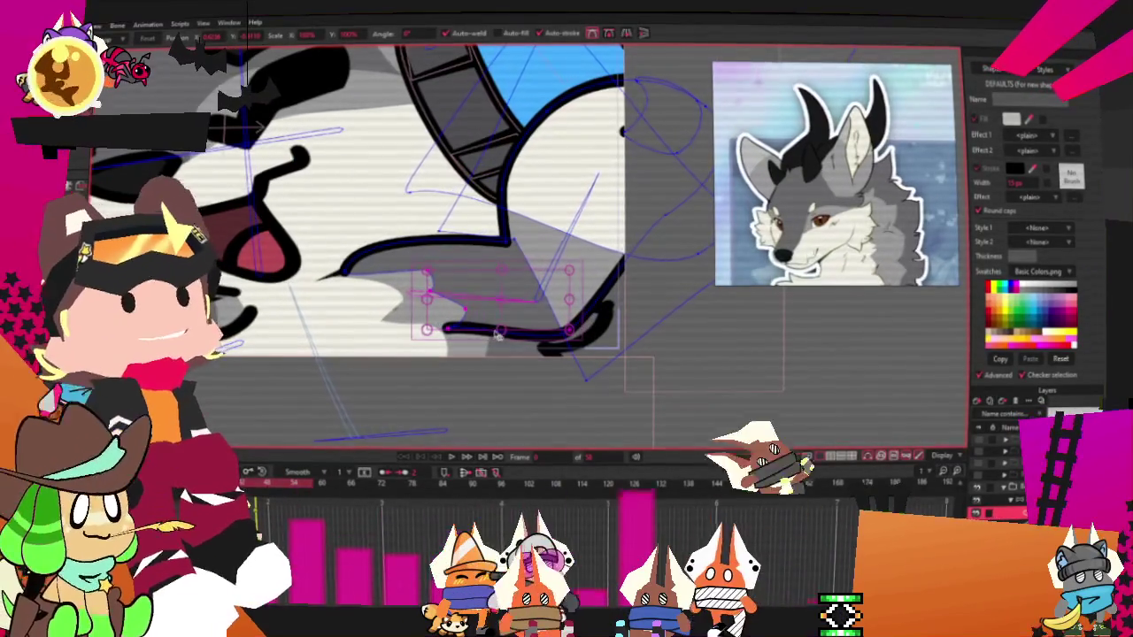
drag(483, 338, 508, 362)
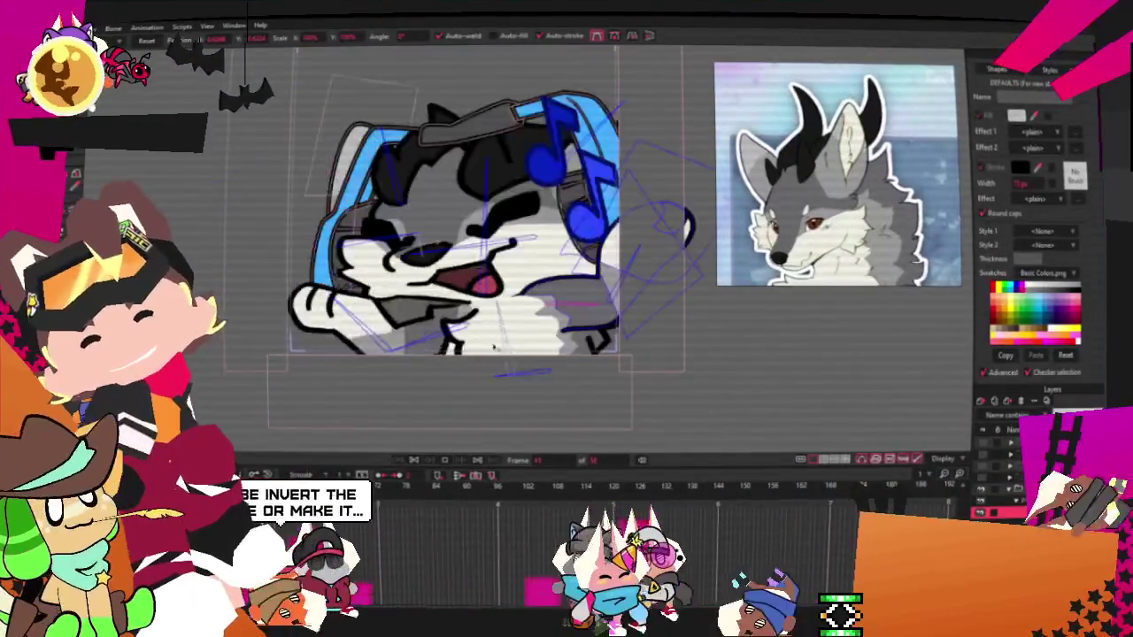
- Zoom in on the wolf's cheek outline and switch to Transform Points (T)
scroll(451, 257, up, 5)
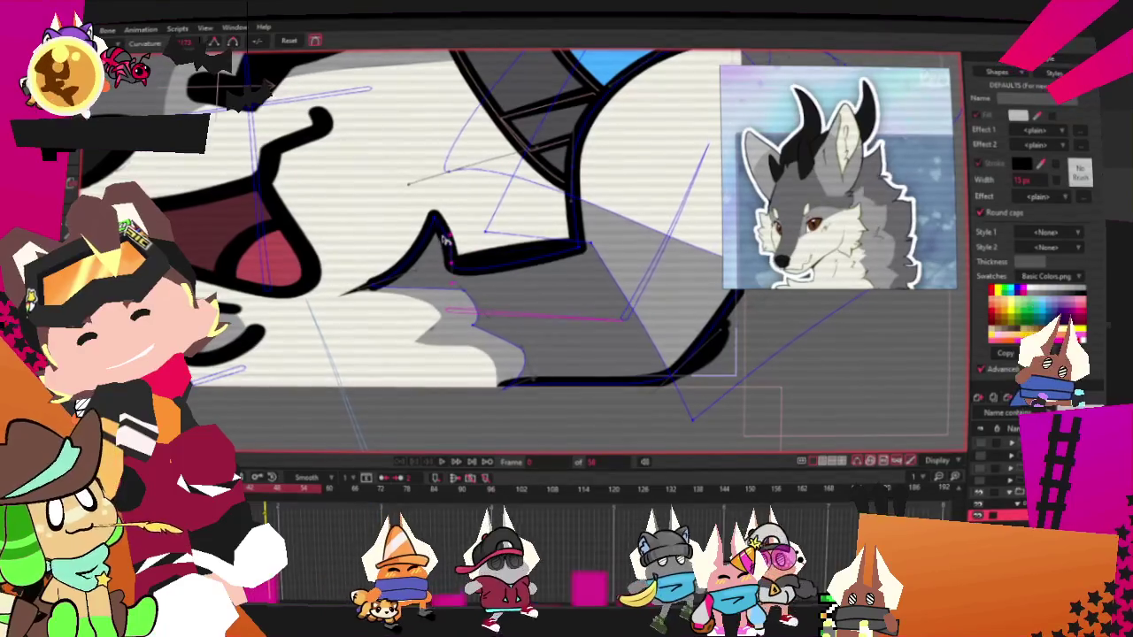
scroll(478, 270, up, 2)
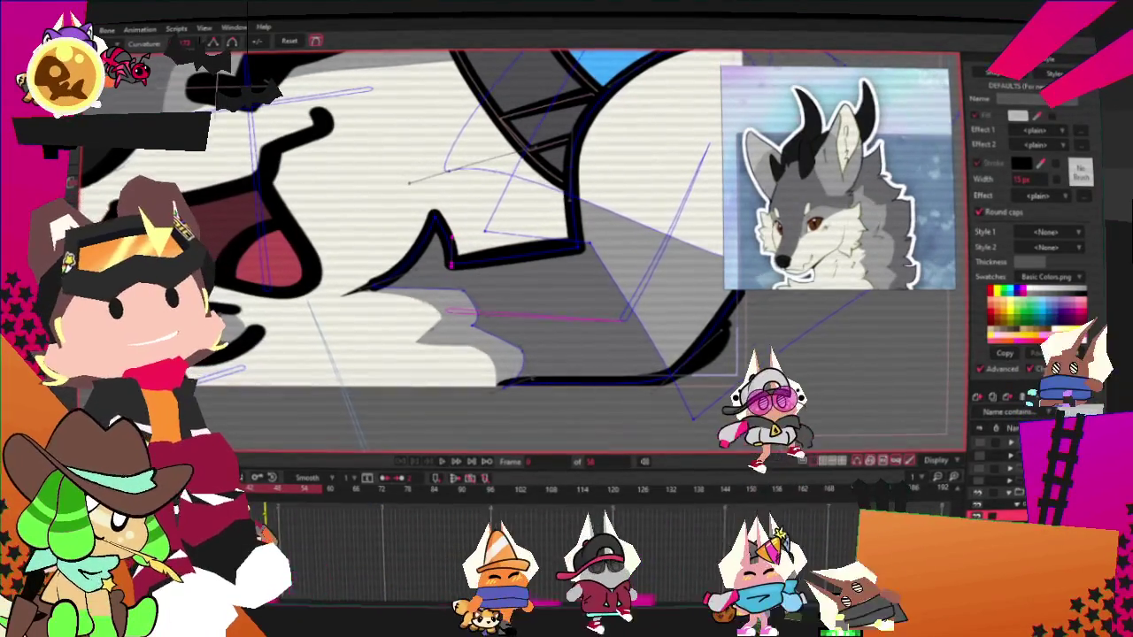
key(t)
scroll(495, 279, down, 2)
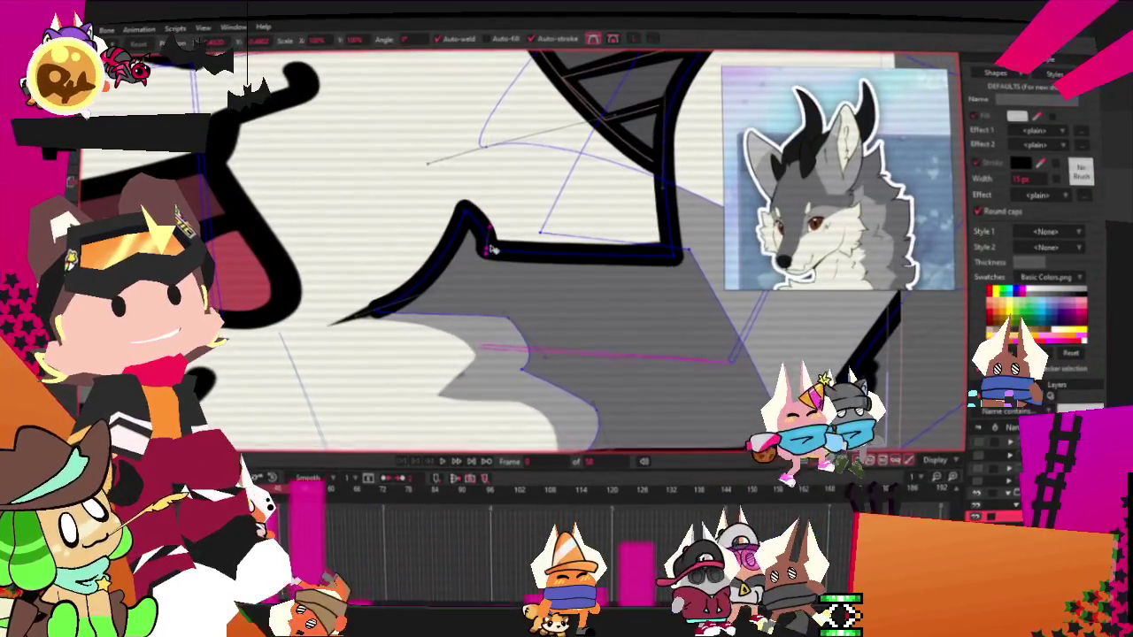
scroll(365, 292, down, 1)
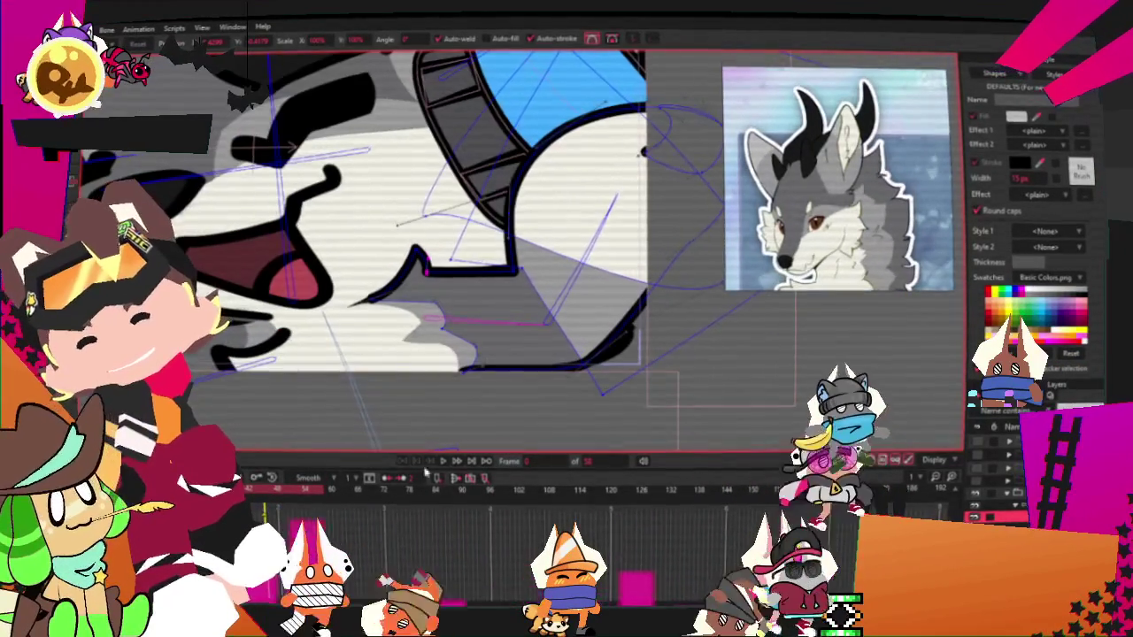
scroll(483, 320, down, 3)
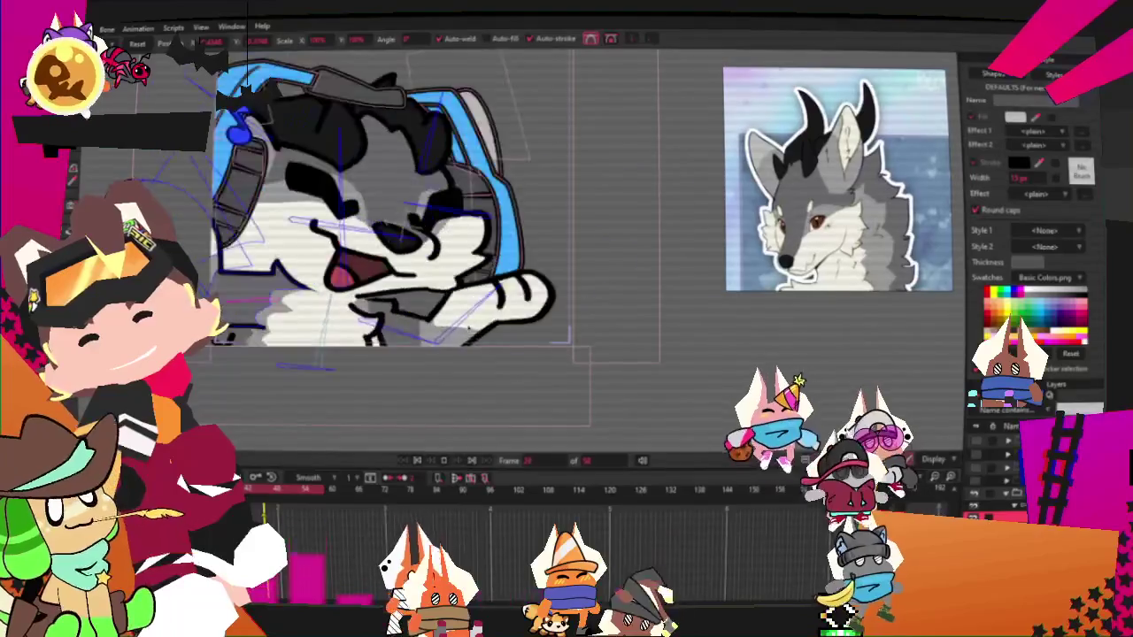
scroll(480, 319, up, 3)
scroll(481, 318, up, 1)
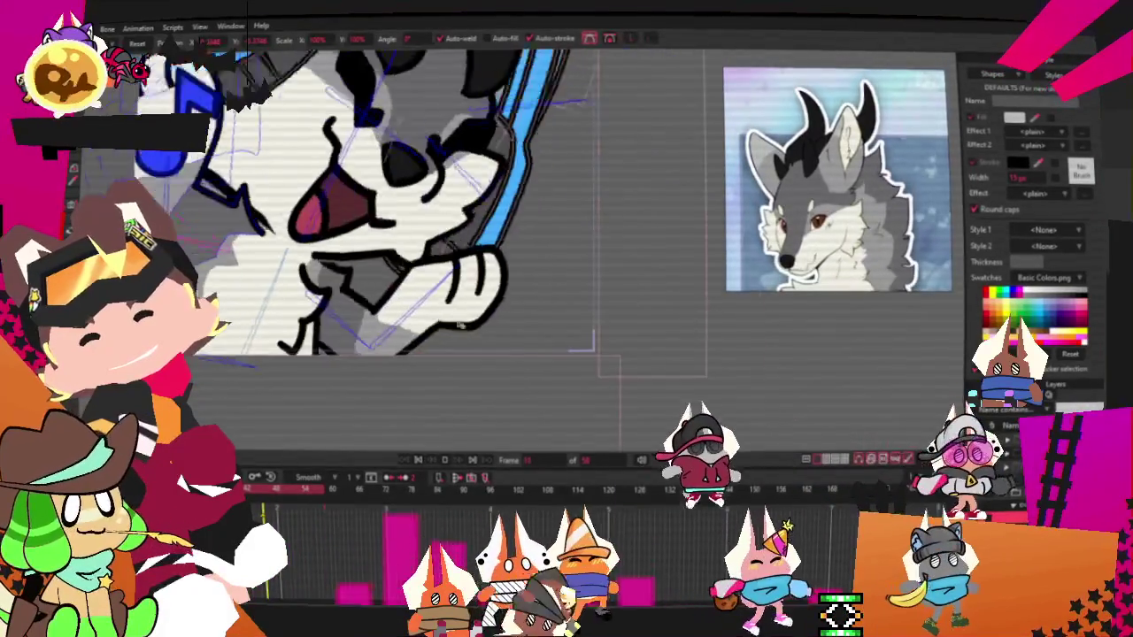
scroll(485, 274, up, 2)
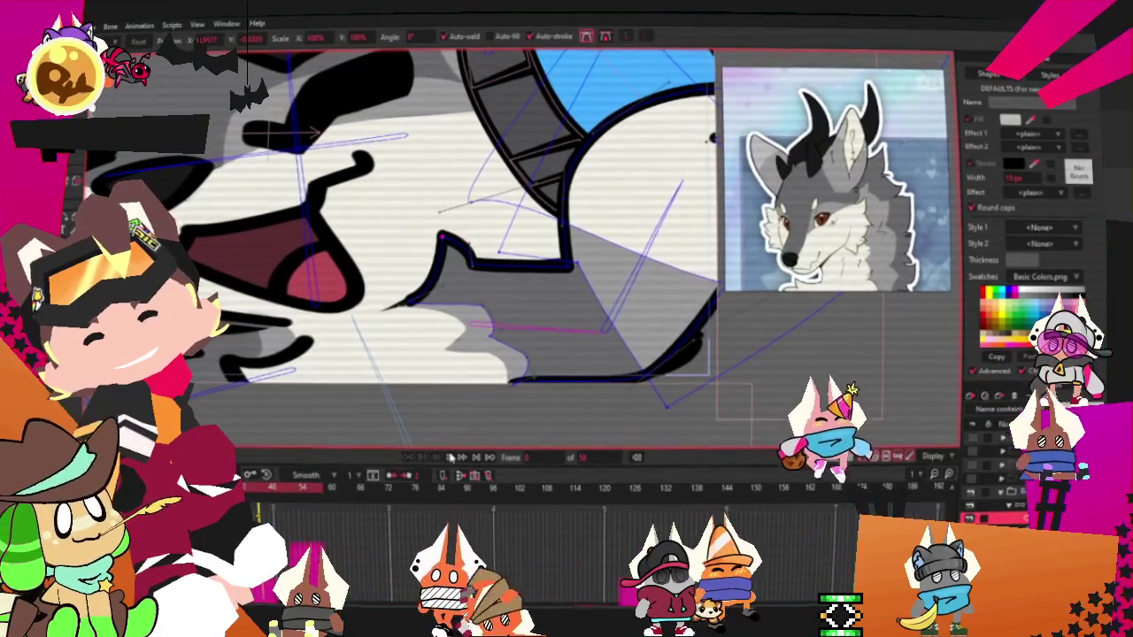
- Zoom back out to the whole character and drag a corner handle to flip and enlarge it
scroll(478, 266, down, 2)
scroll(478, 265, down, 2)
scroll(478, 265, down, 1)
scroll(478, 266, down, 1)
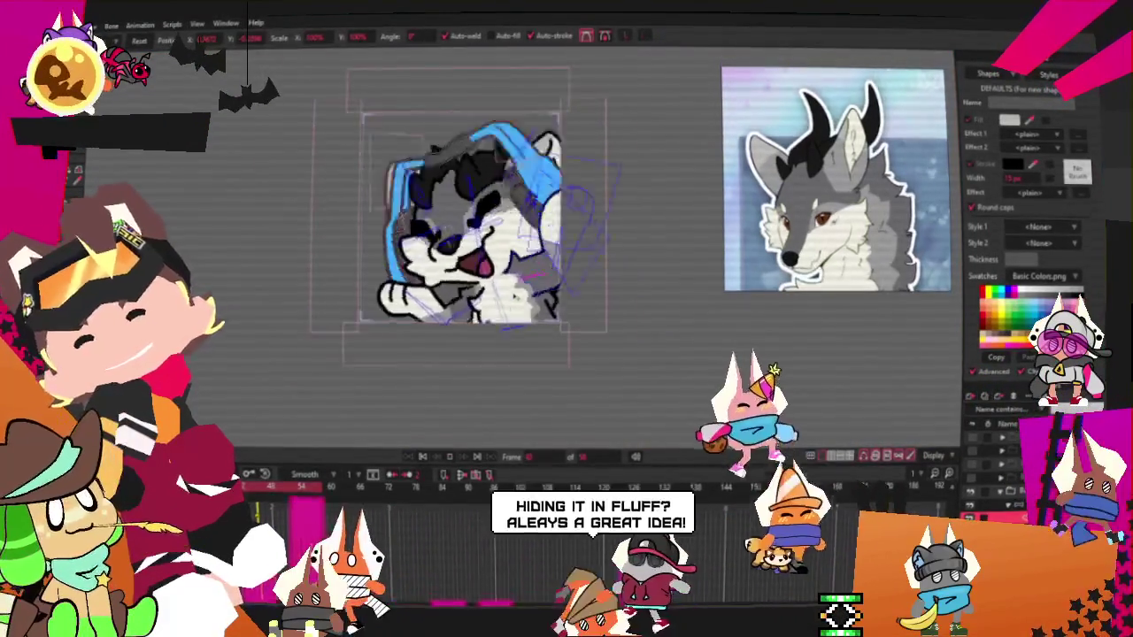
drag(359, 323, 526, 324)
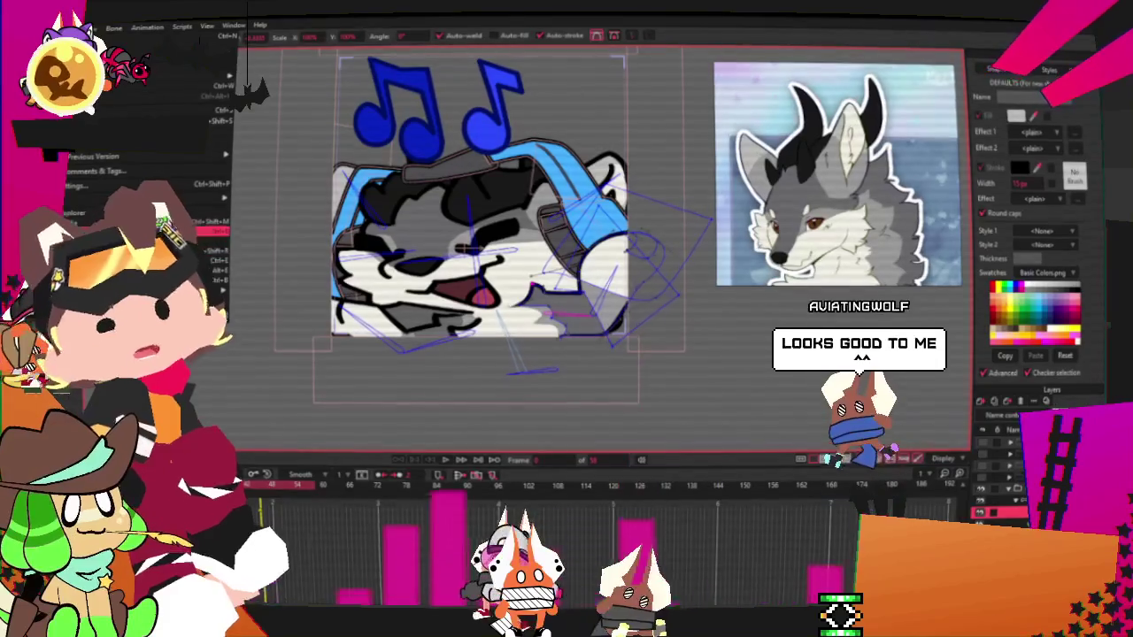
- Render the current frame with Ctrl+R to preview the flipped wolf emote
key(ctrl+r)
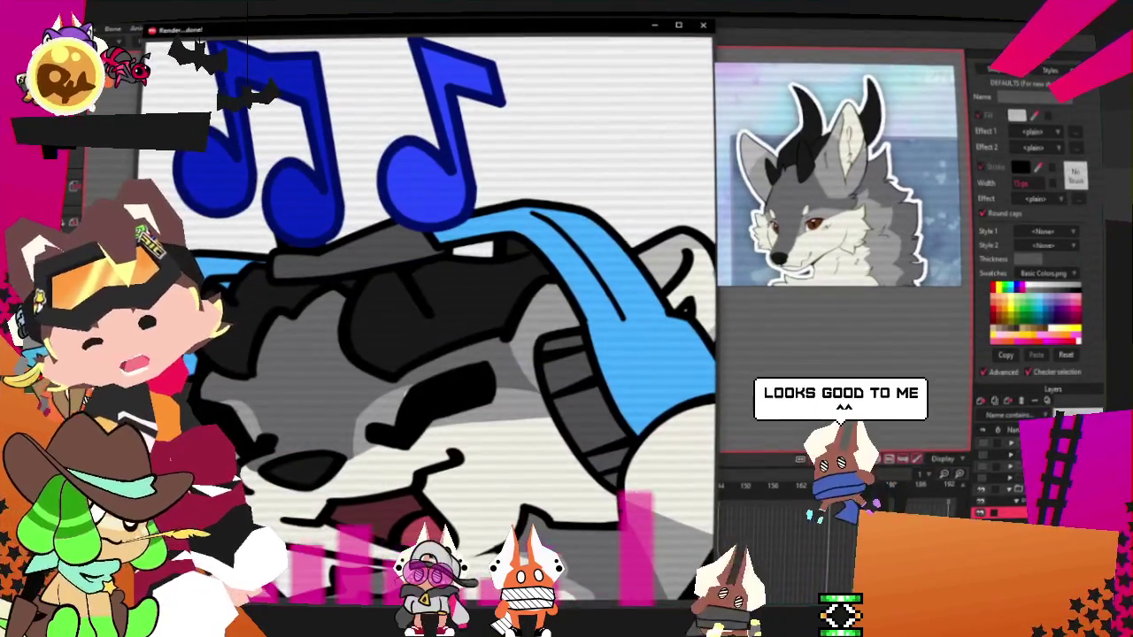
- Close the render preview and bring the character sheet into Clip Studio Paint as a reference
click(704, 25)
click(34, 26)
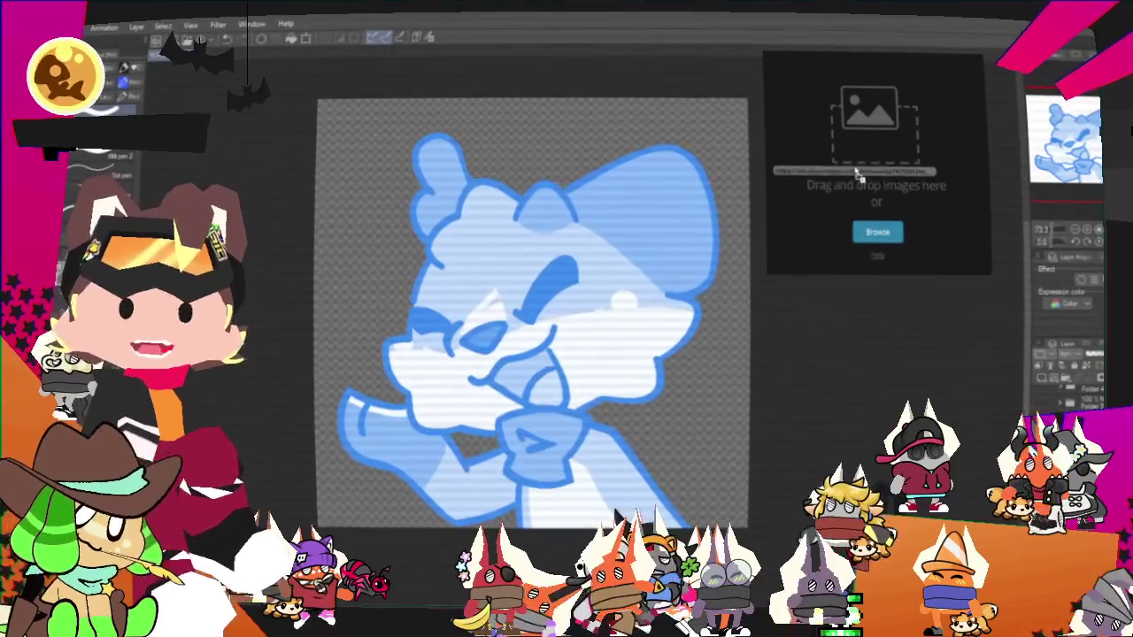
drag(871, 173, 885, 171)
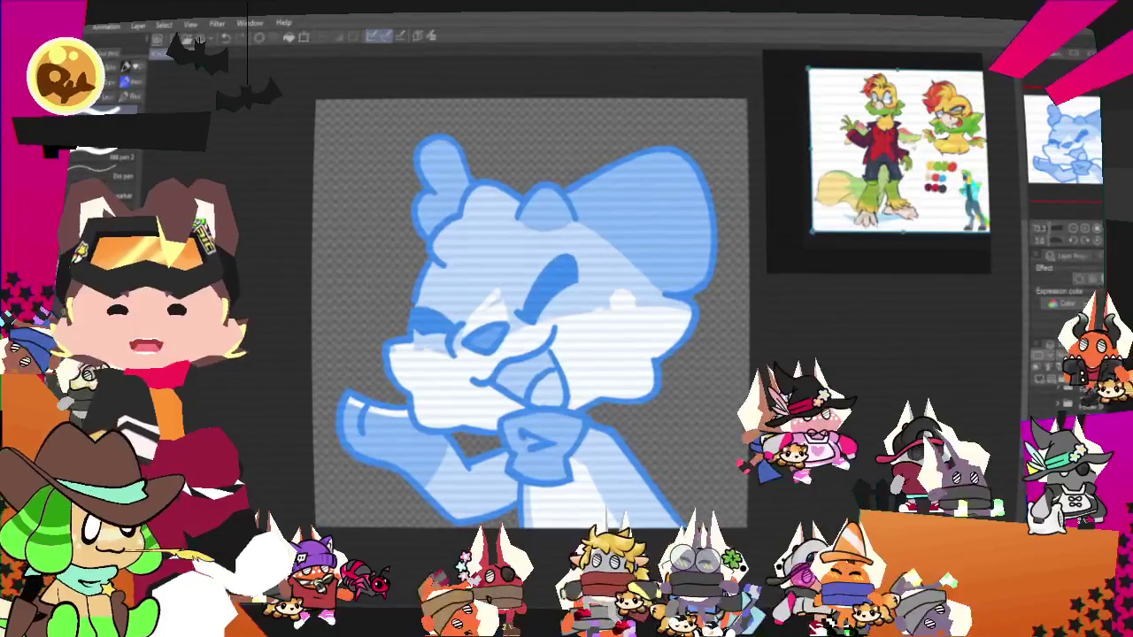
- Zoom the parrot reference sheet in the Sub View onto the character's head
scroll(872, 164, down, 2)
scroll(852, 129, up, 1)
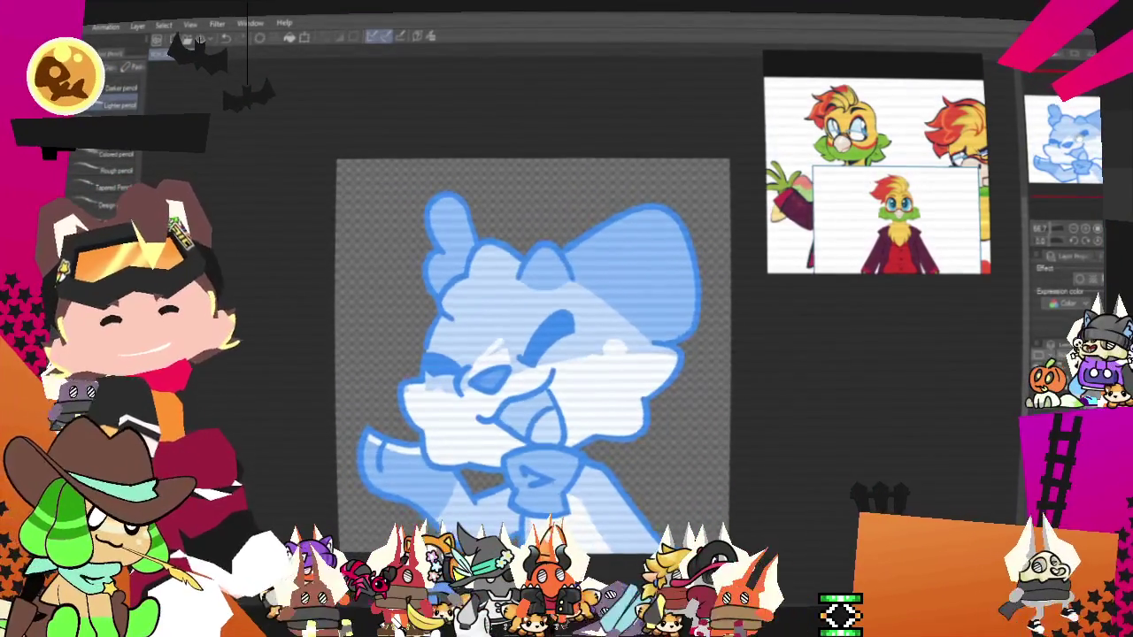
- Pencil the first hair curve and a redrawn hair lock arcing across the head's top-left
drag(478, 211, 537, 229)
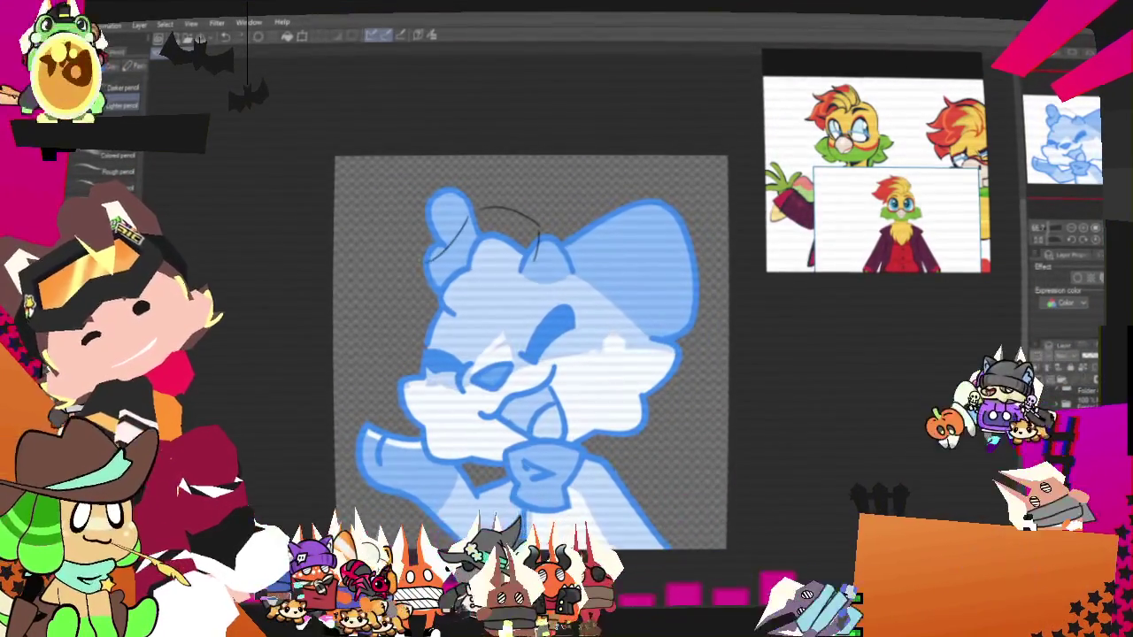
drag(483, 211, 442, 239)
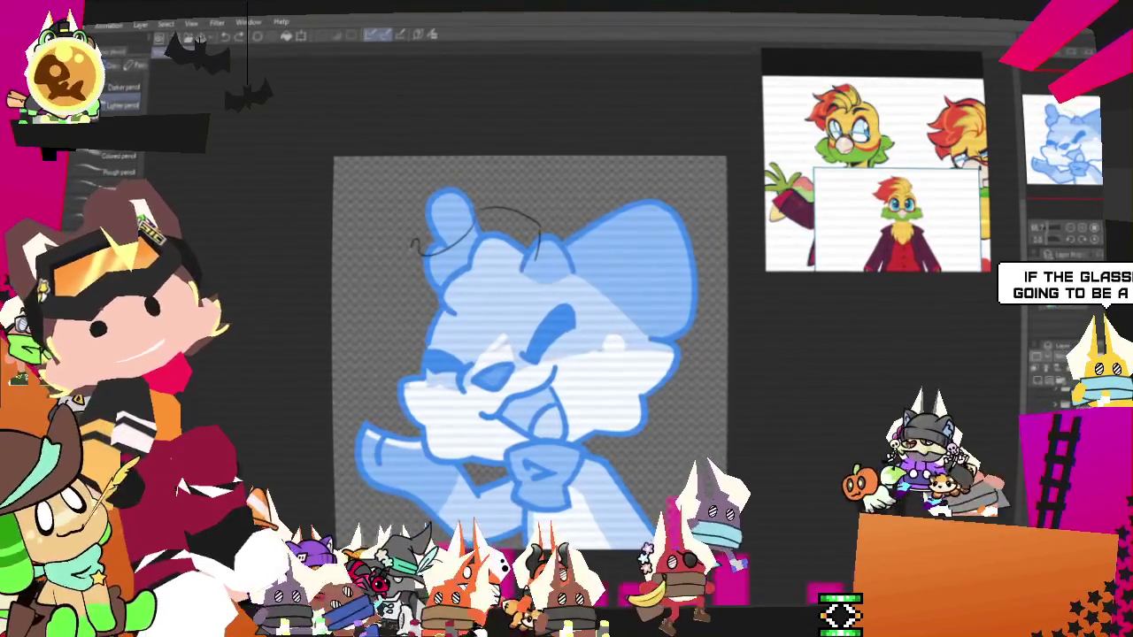
key(ctrl+z)
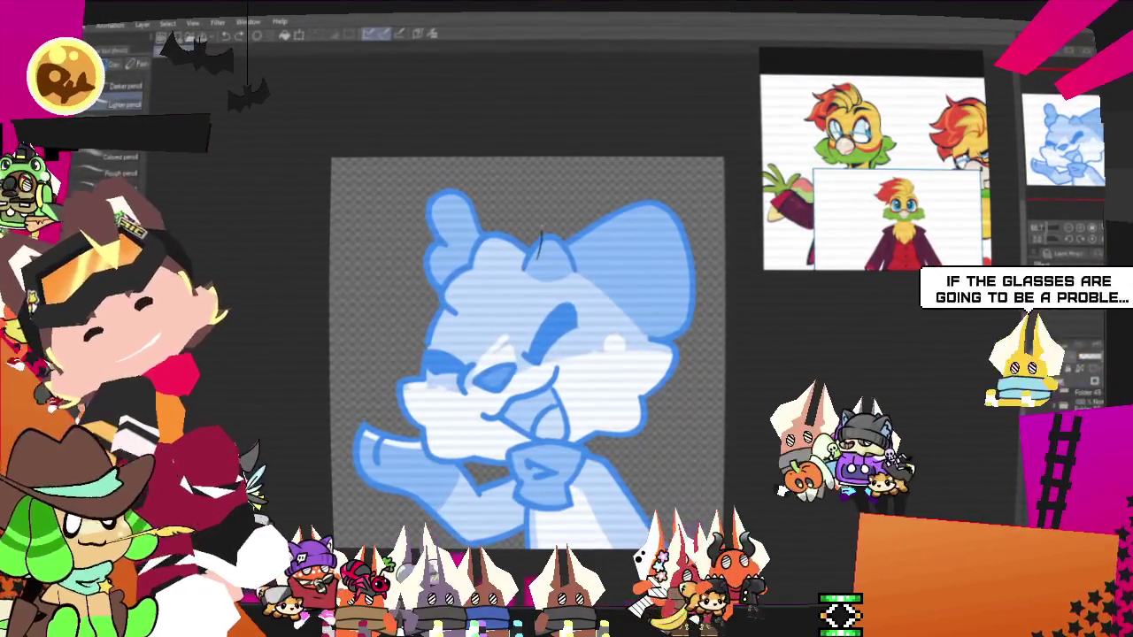
mouse_move(478, 211)
mouse_down()
mouse_move(390, 264)
mouse_move(450, 329)
mouse_up()
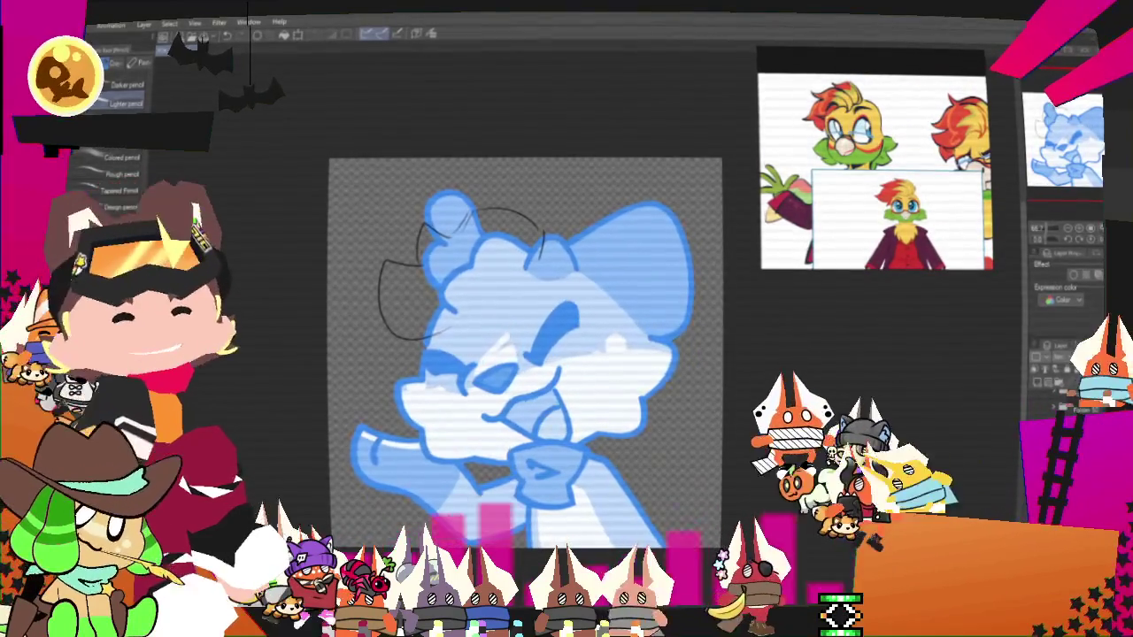
drag(482, 211, 372, 297)
- Add hair strands down the head's left side, inside the head, and on the right
drag(400, 336, 478, 326)
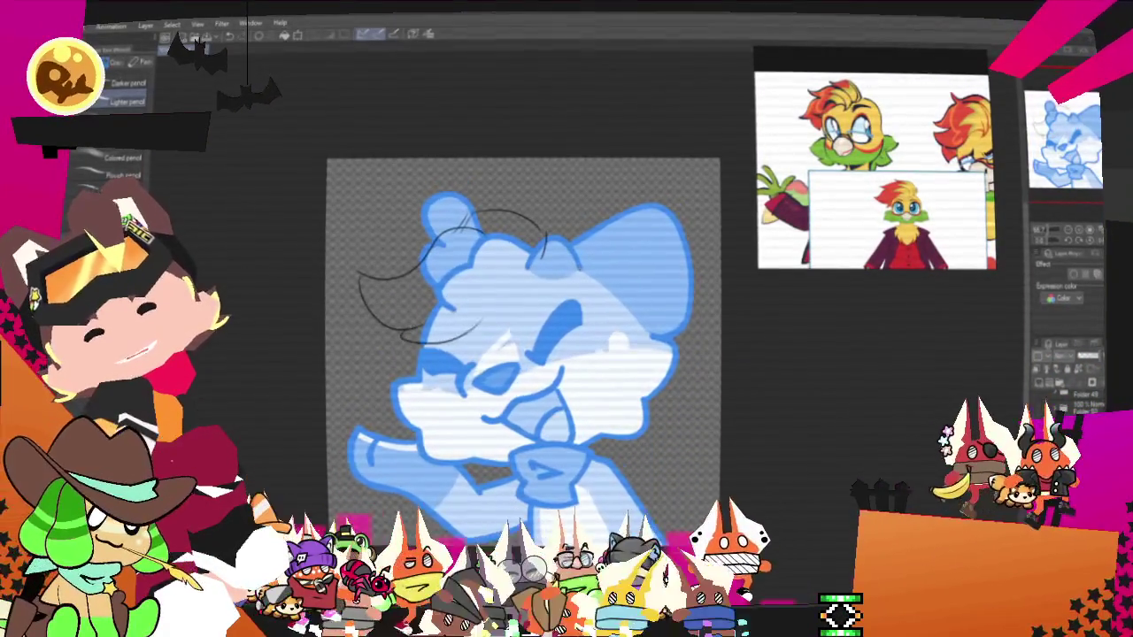
key(ctrl+z)
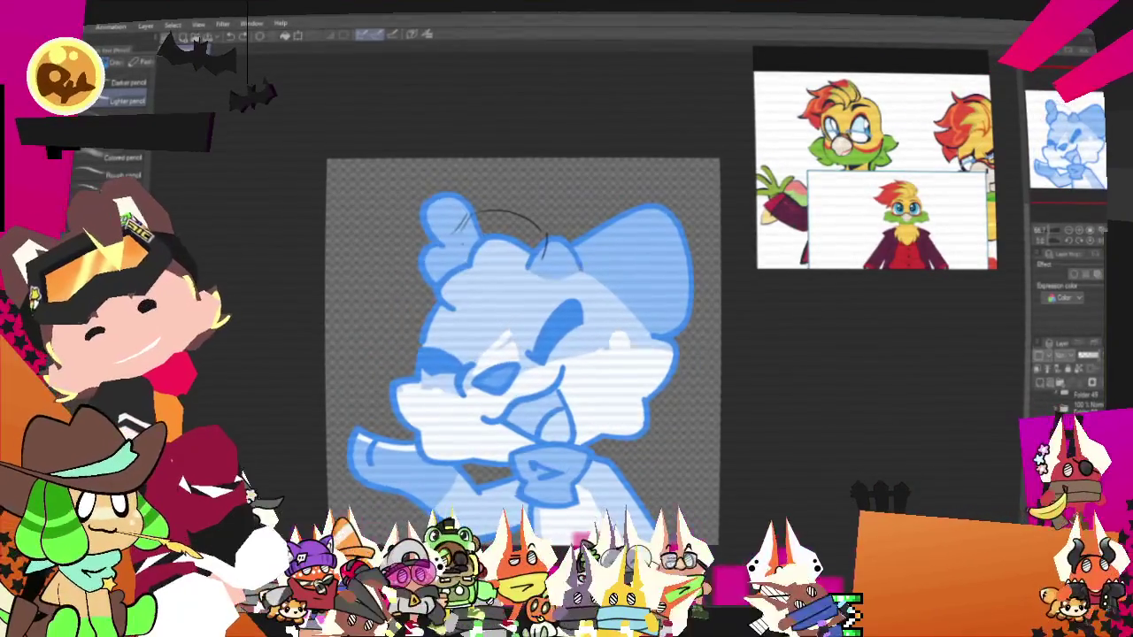
drag(372, 265, 405, 310)
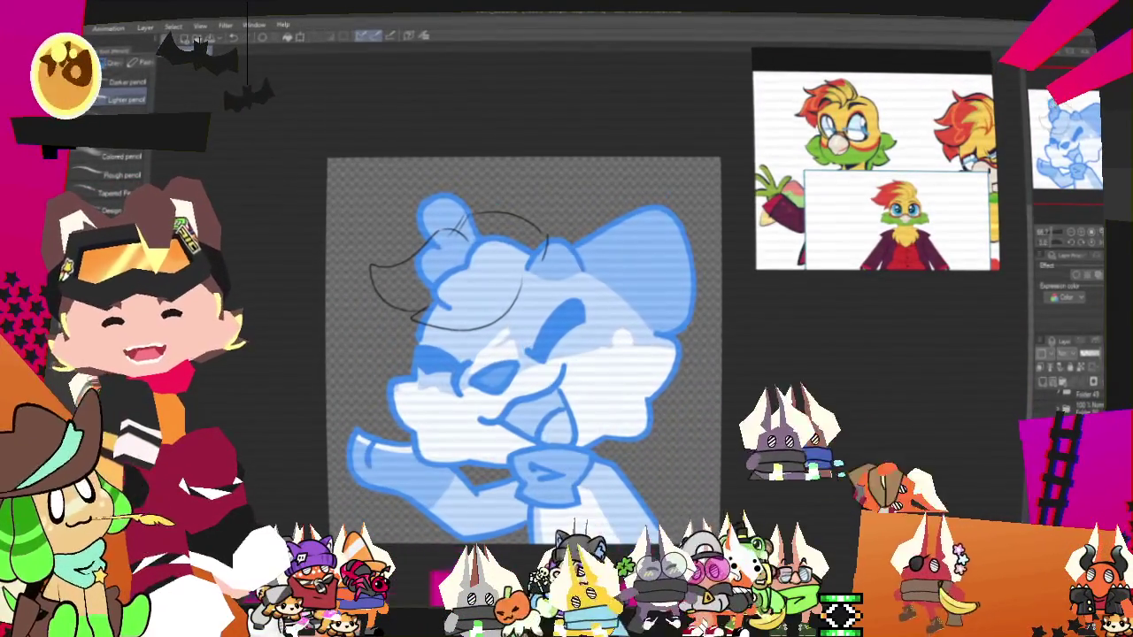
drag(459, 320, 529, 285)
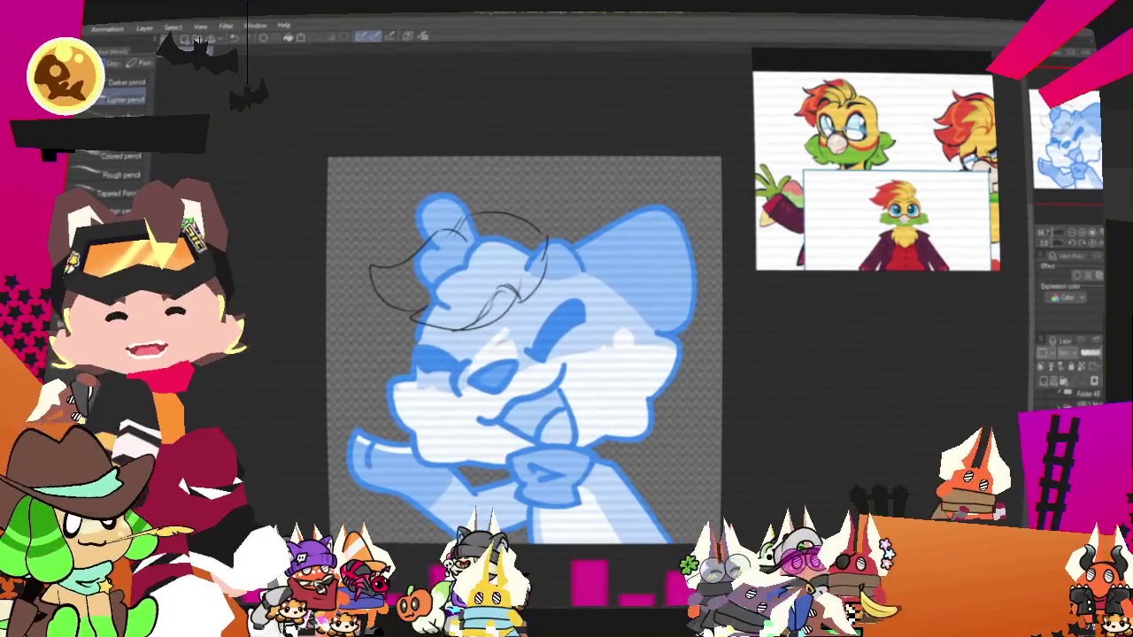
drag(542, 232, 536, 285)
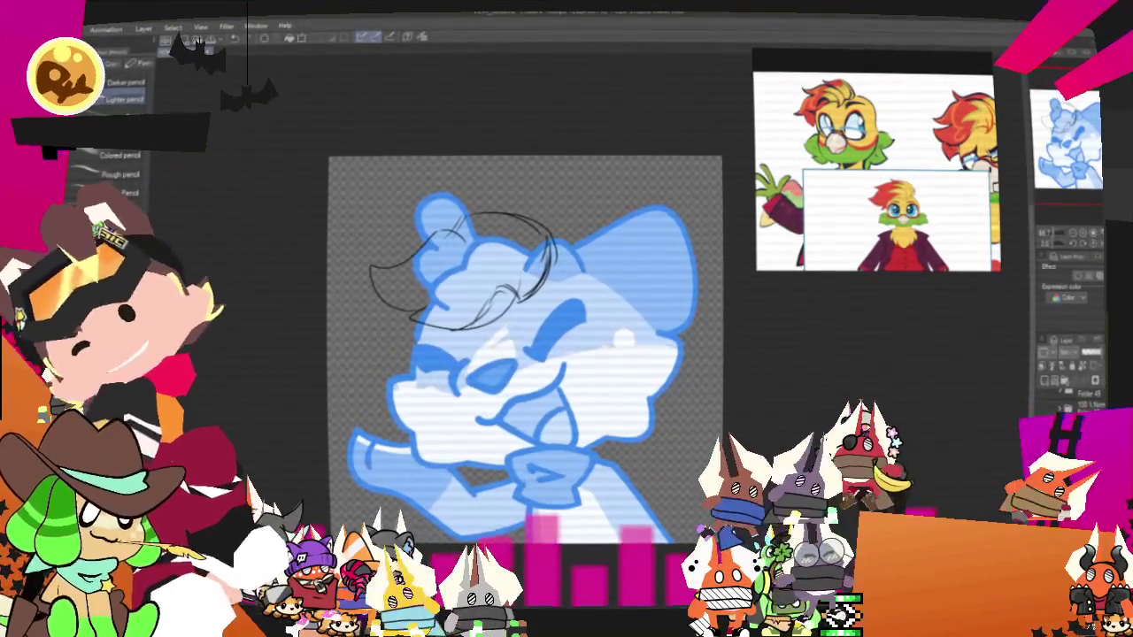
key(p)
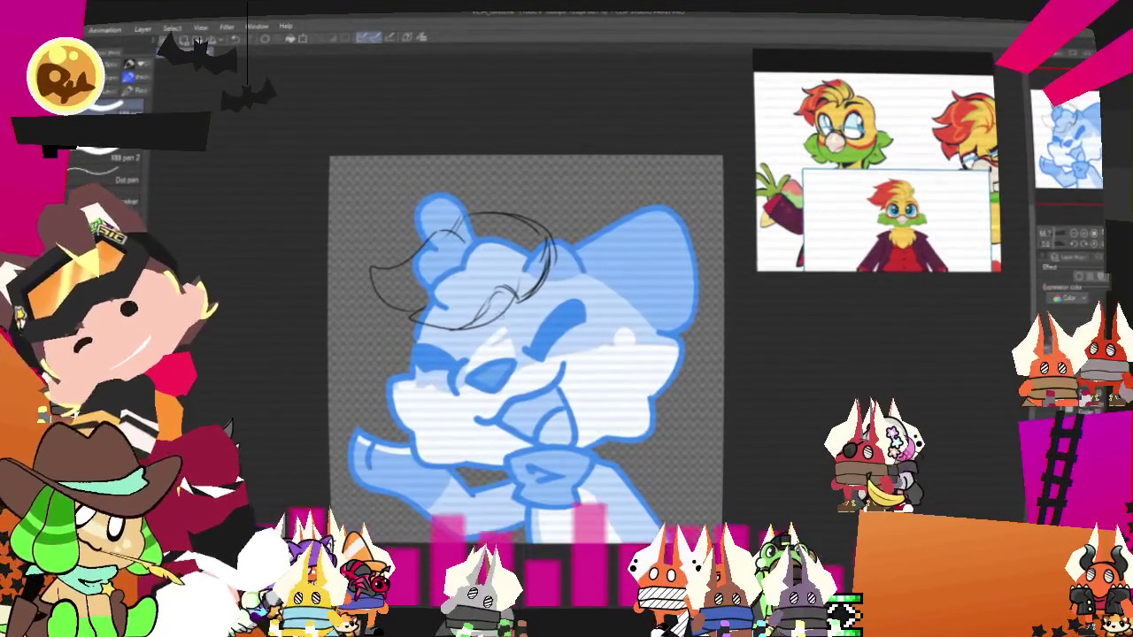
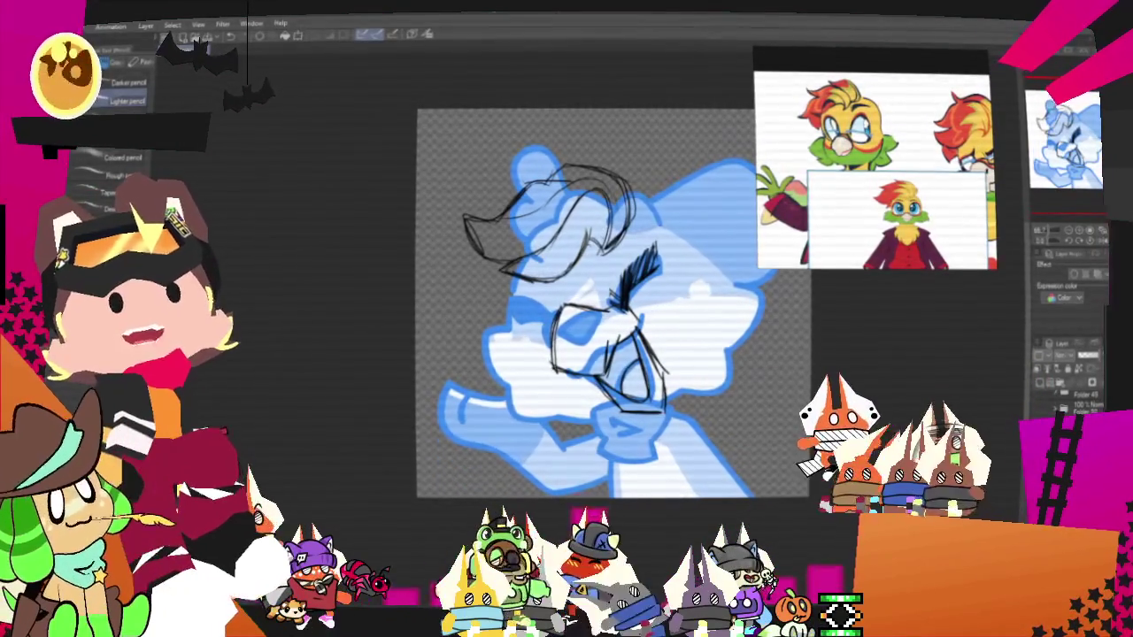
- Switch to the pen sub-tools to sketch the hair, glasses and face lines
key(p)
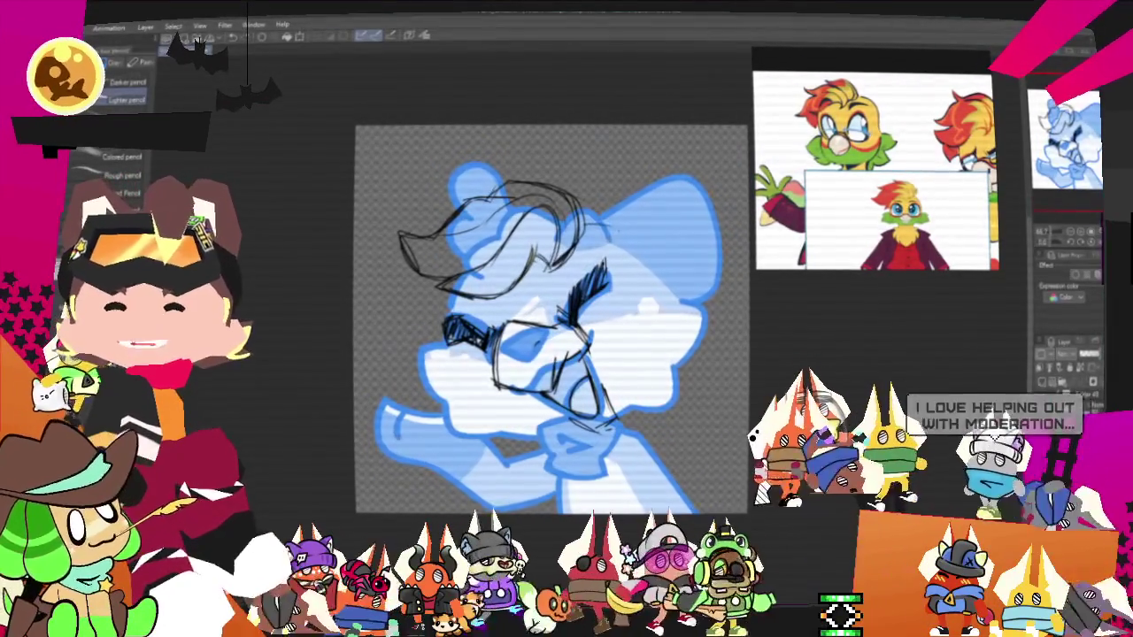
- Sketch the right cheek line and extend it down the right jaw
drag(611, 226, 664, 266)
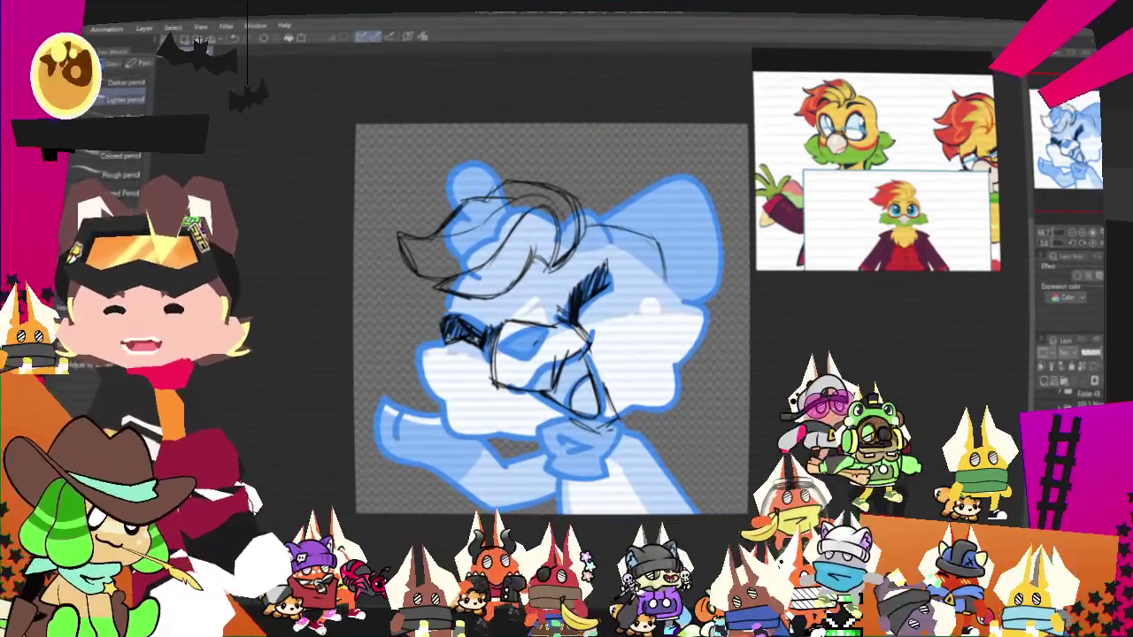
mouse_move(664, 265)
mouse_down()
mouse_move(688, 319)
mouse_move(620, 412)
mouse_up()
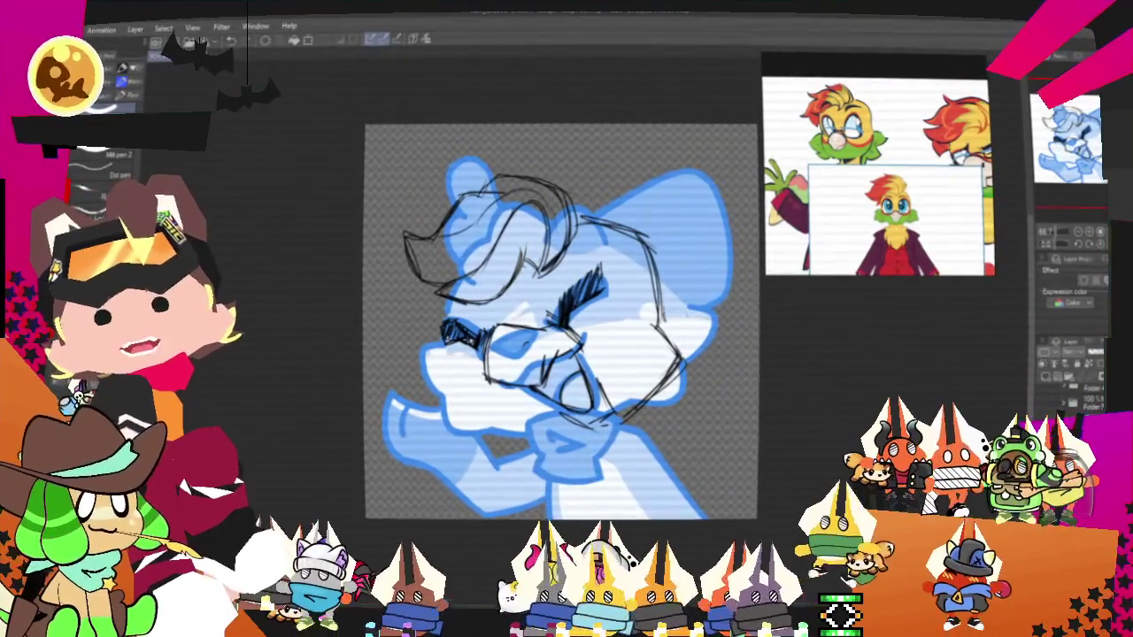
drag(558, 319, 547, 328)
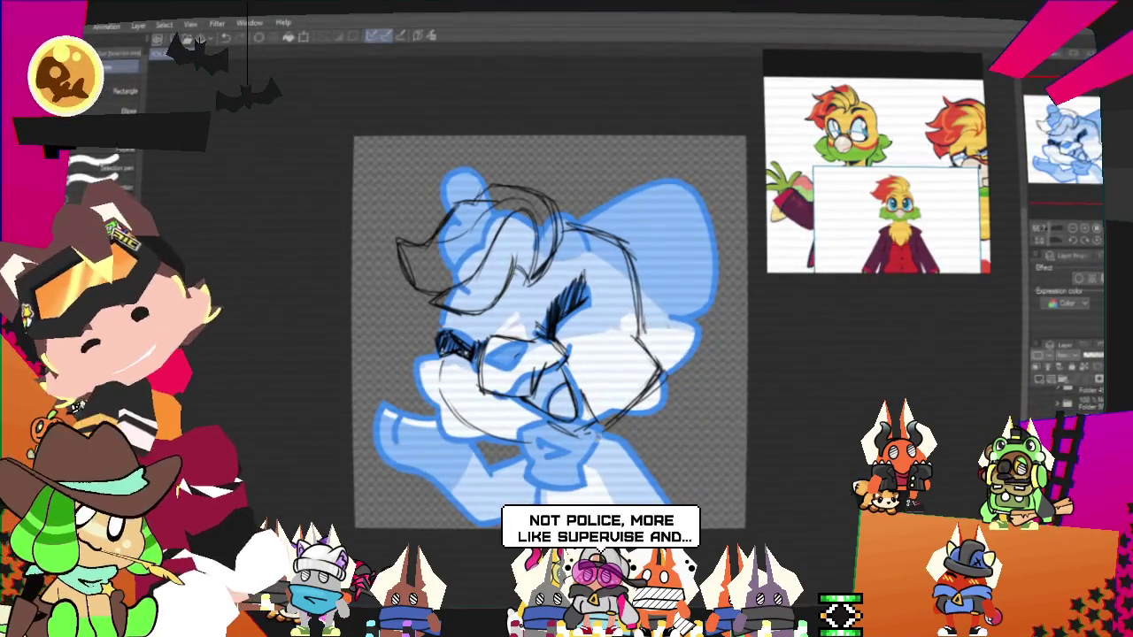
- Select and transform the right jaw lines, then deselect and return to the pencil
drag(588, 332, 680, 460)
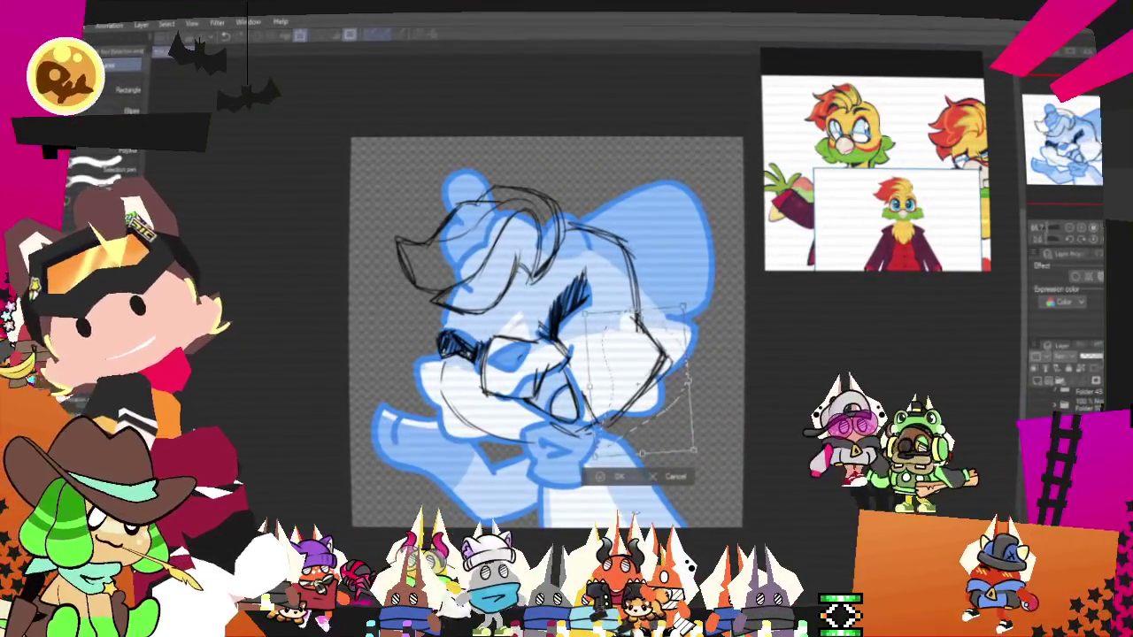
key(Return)
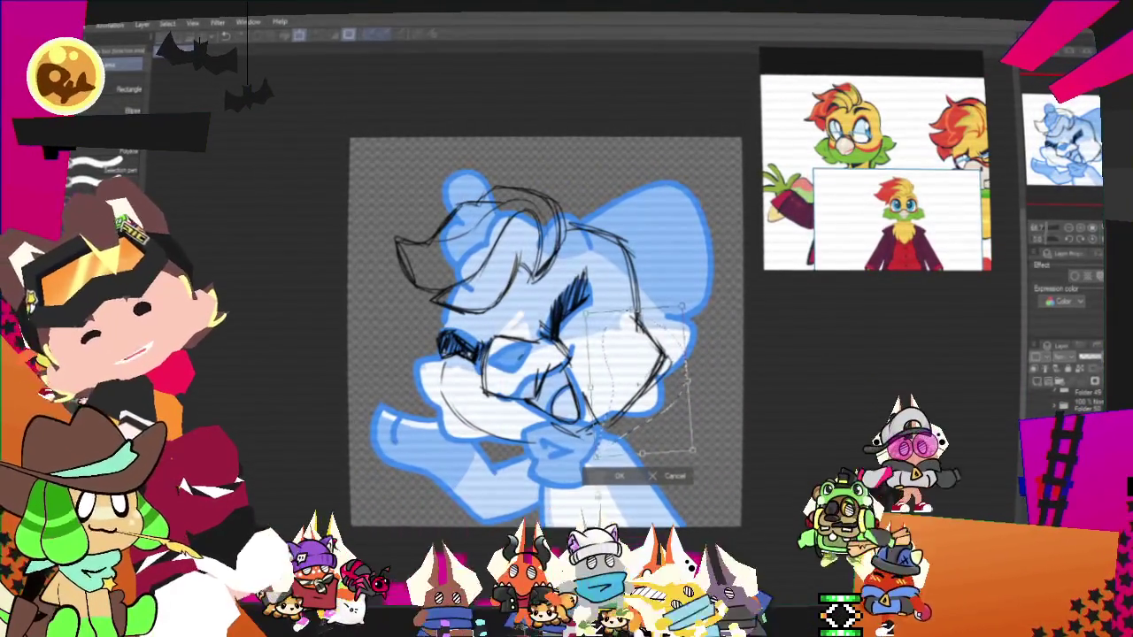
key(ctrl+d)
key(p)
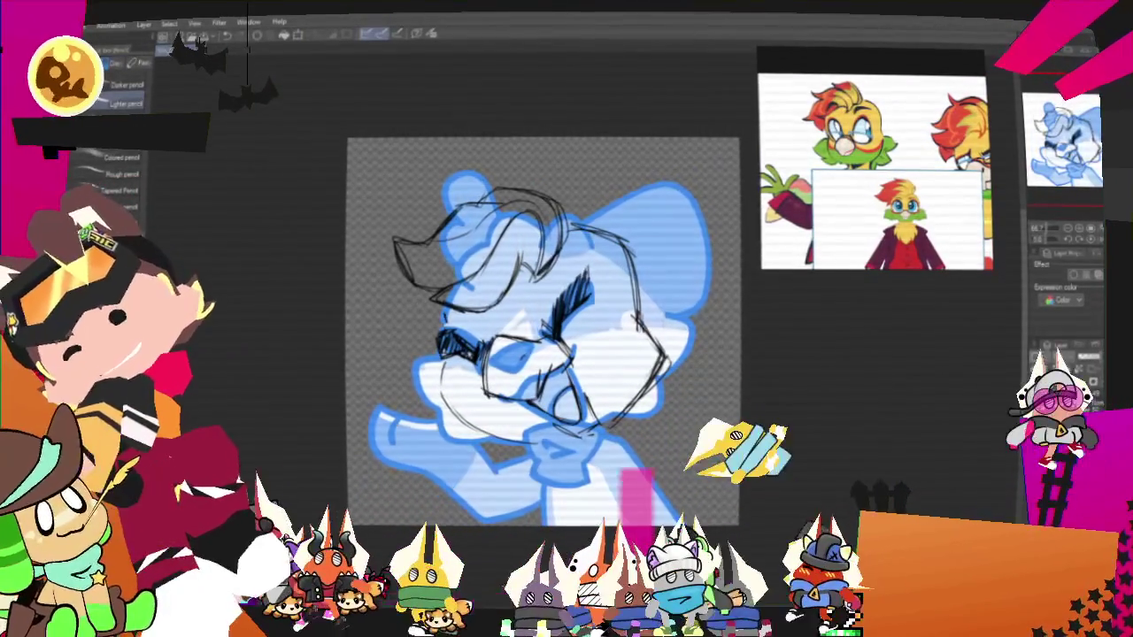
- Scroll the canvas view while sketching jagged fur on both cheeks and under the jaw
scroll(544, 328, down, 1)
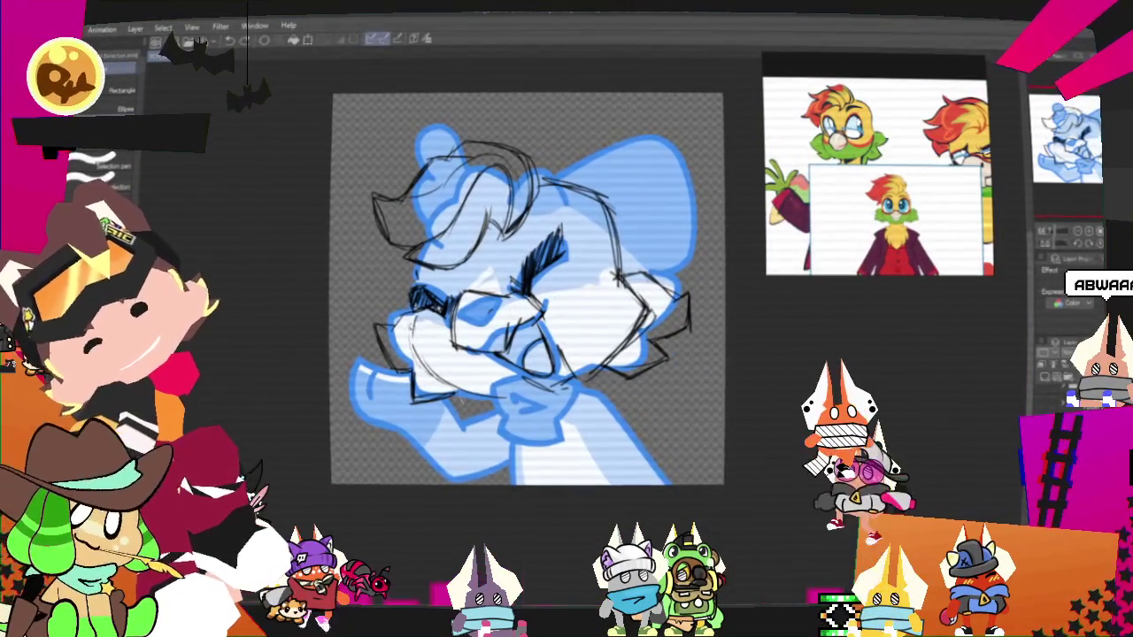
- Lasso the left cheek fur lines and move them to sit better against the face
click(445, 433)
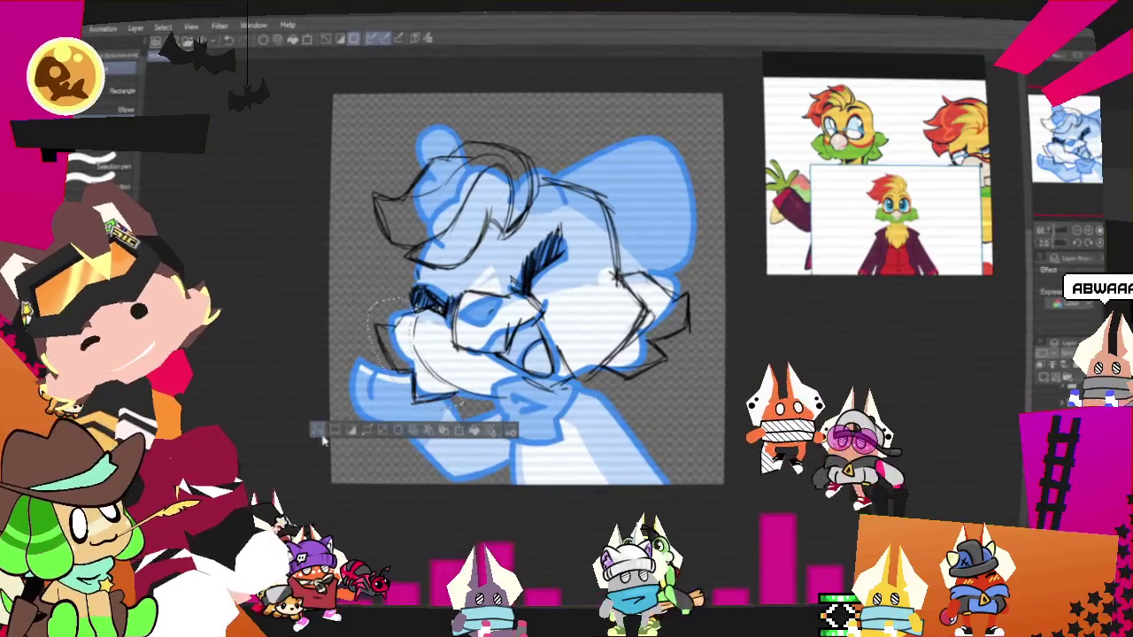
drag(416, 296, 389, 424)
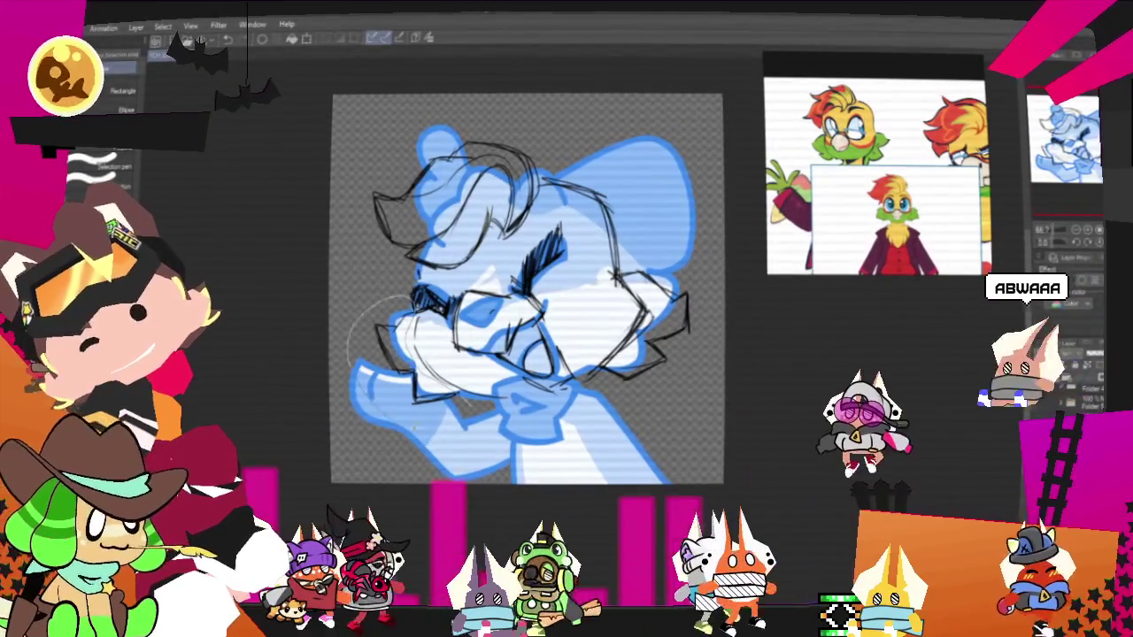
key(ctrl+t)
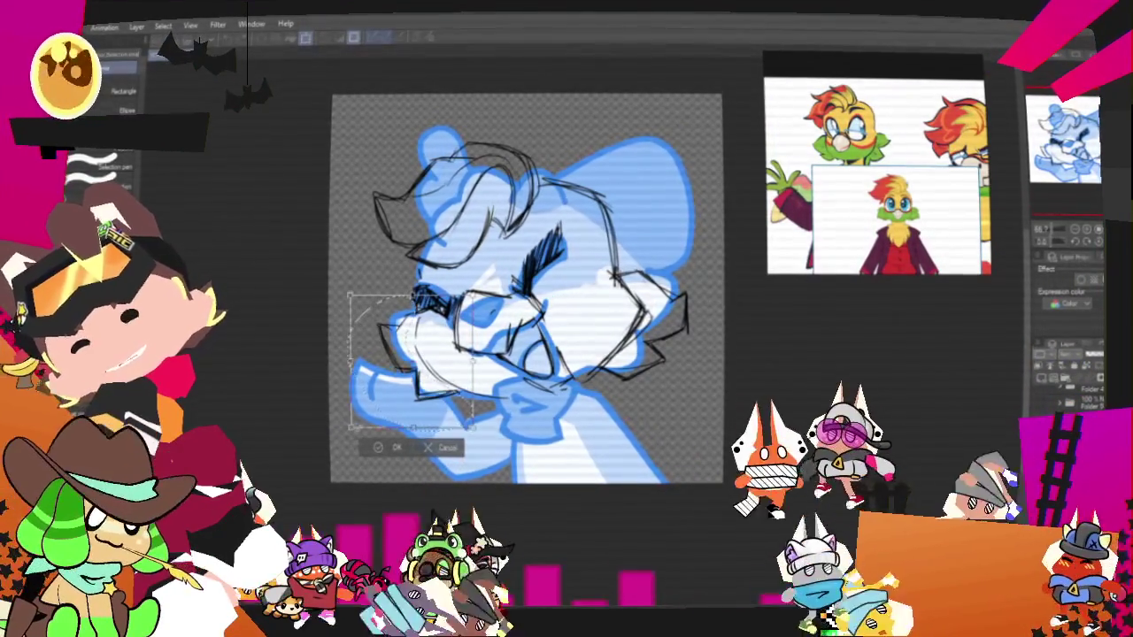
click(392, 450)
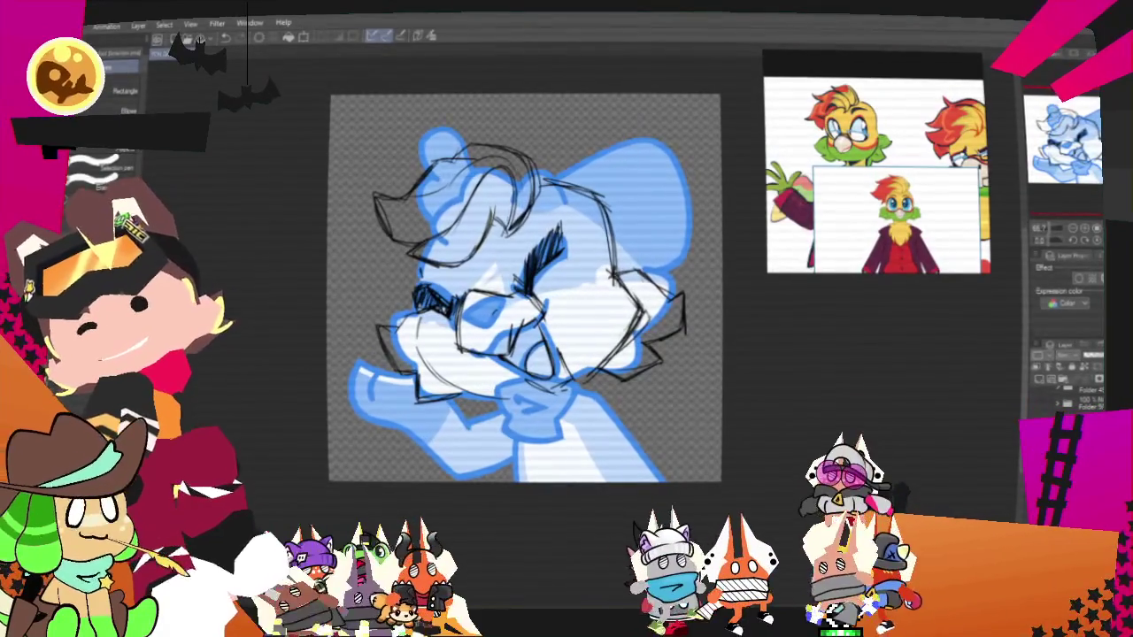
key(p)
drag(524, 289, 562, 251)
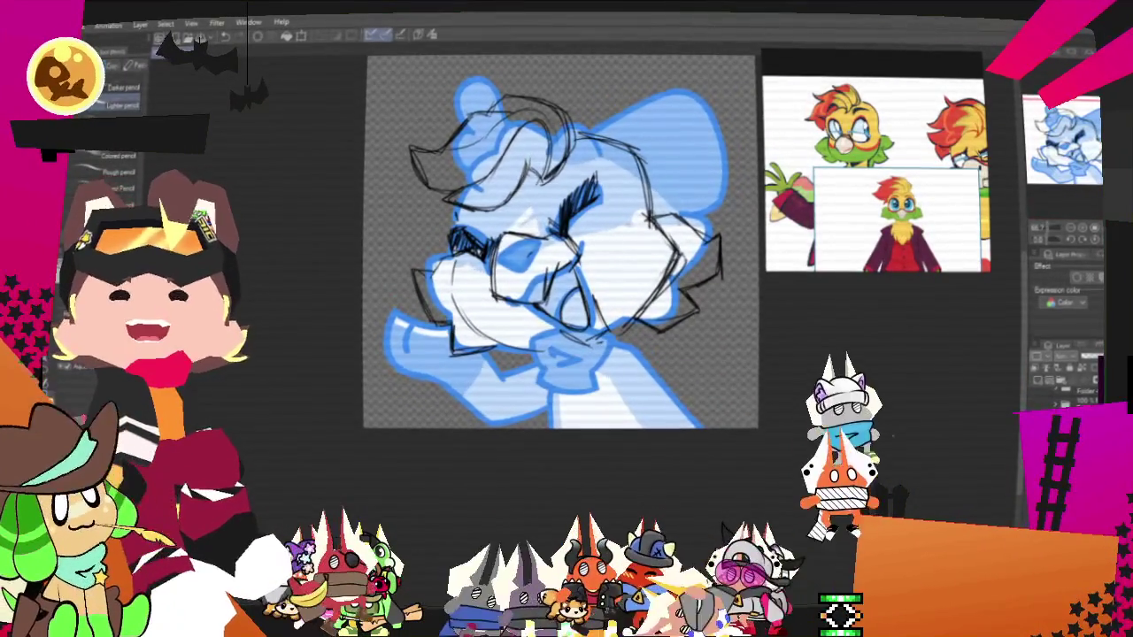
- Pan the canvas to bring the chin area into view for sketching
drag(549, 247, 536, 279)
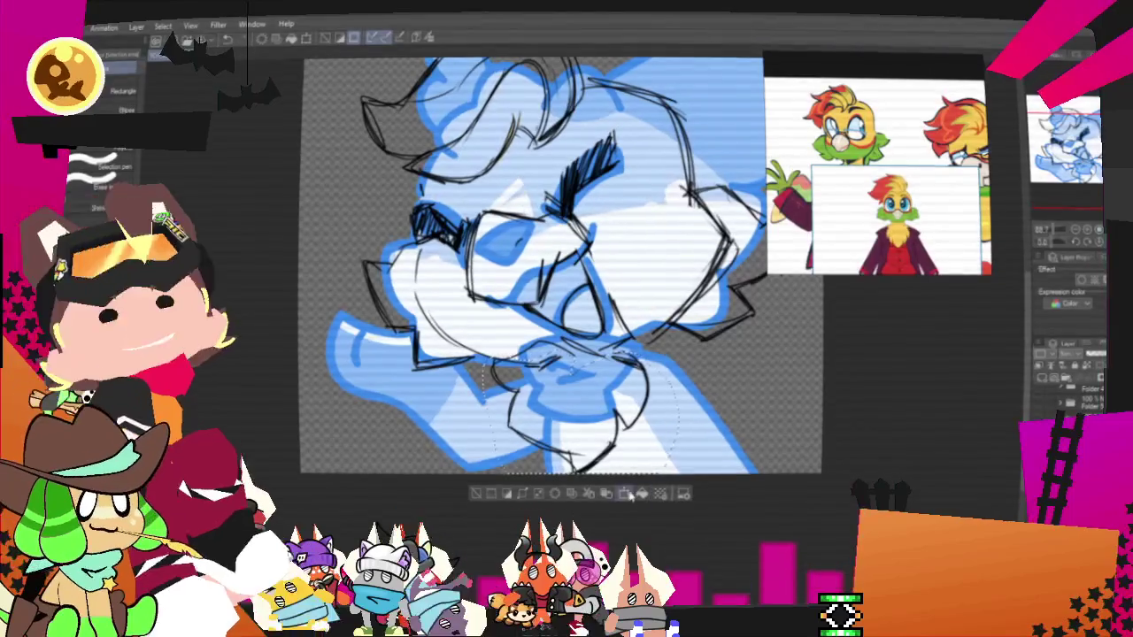
- Squeeze the chin sketch narrower from the right side and apply the transform
drag(679, 472, 667, 469)
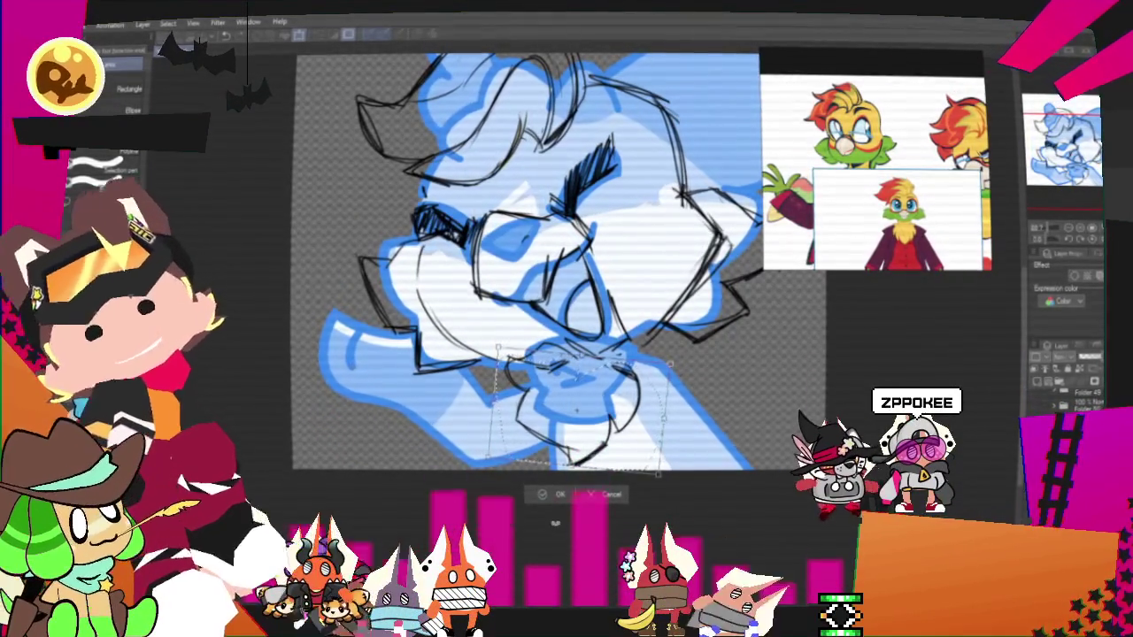
click(556, 494)
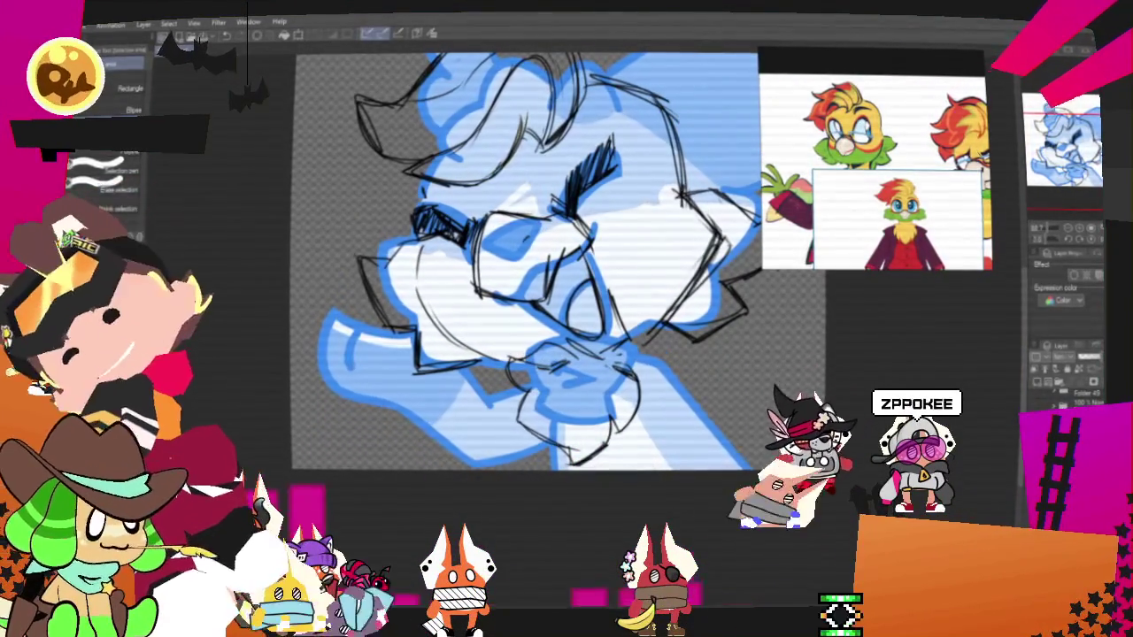
key(p)
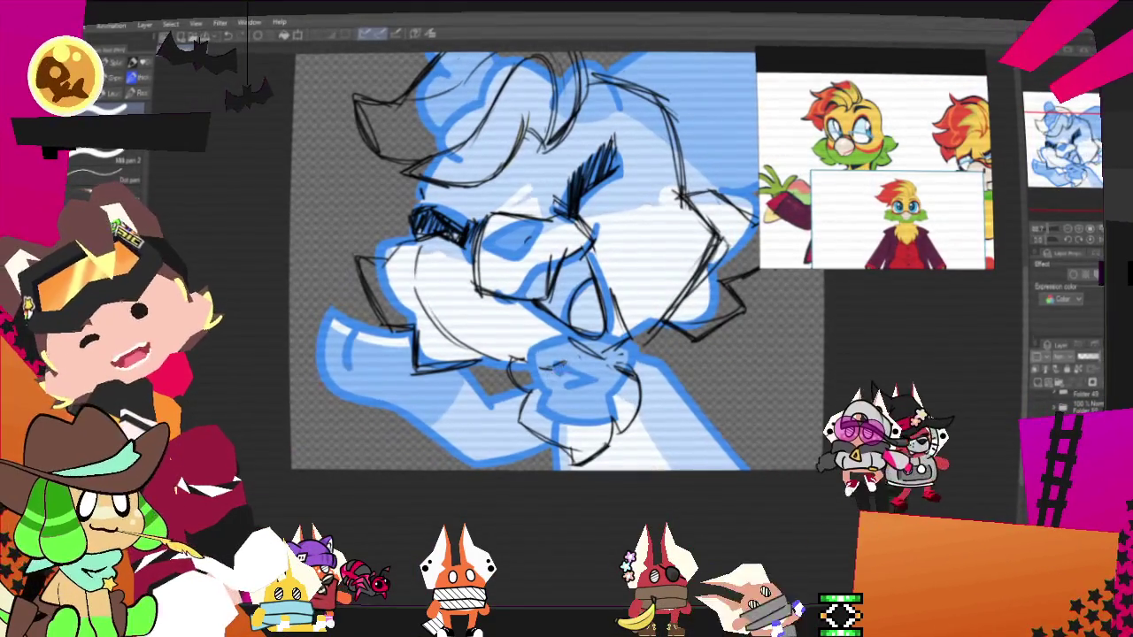
- Sketch short strokes around the chin and a line near the neck at lower right
key(p)
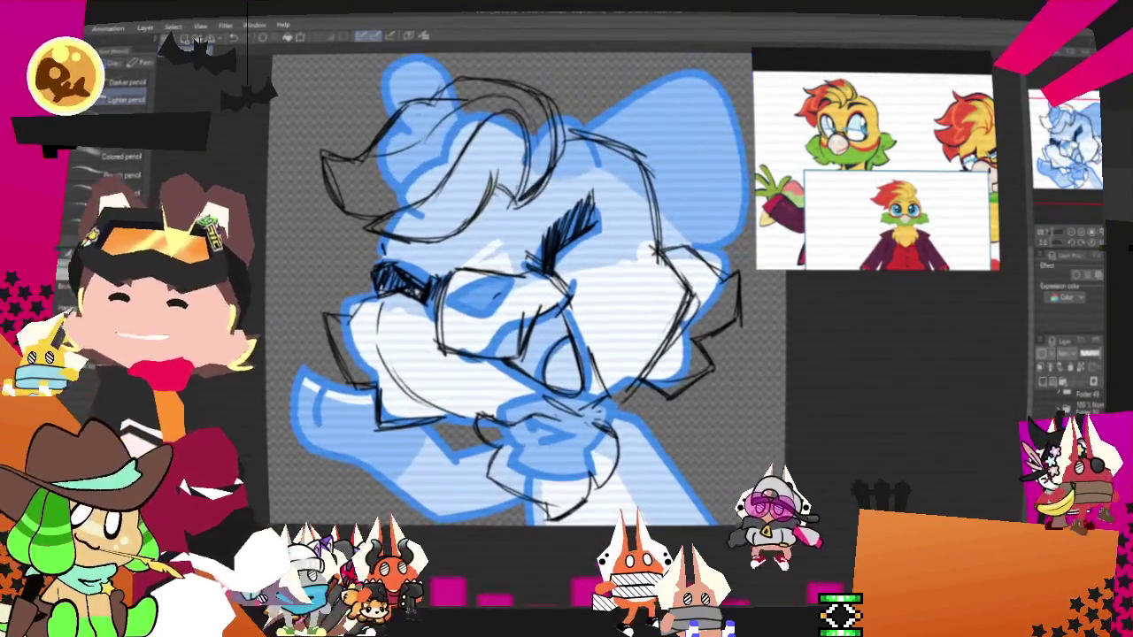
drag(523, 266, 474, 252)
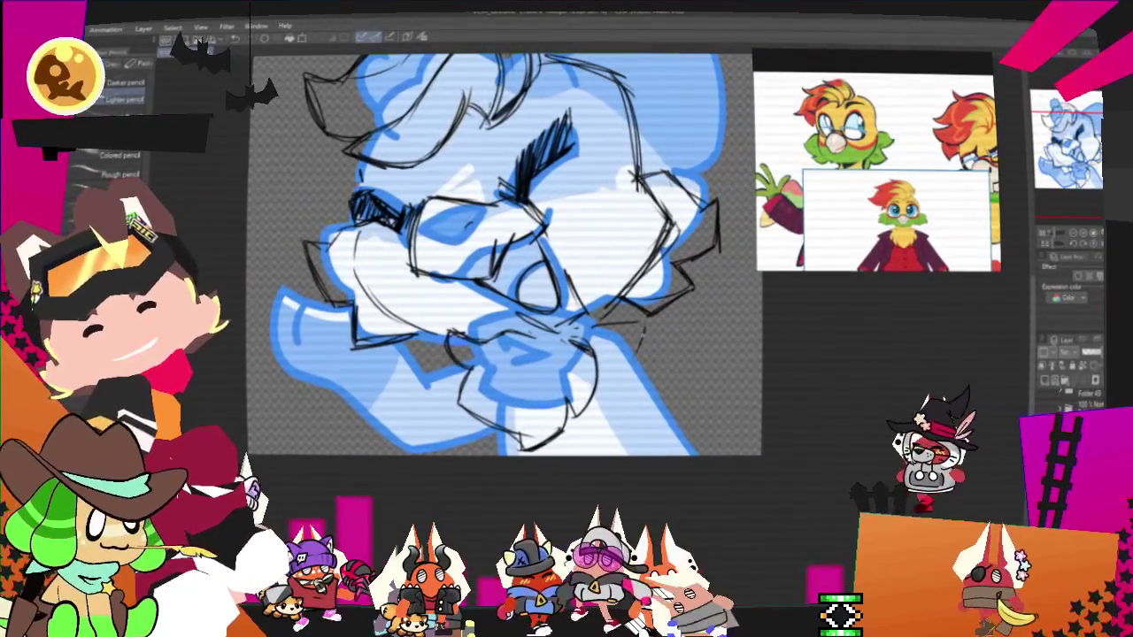
drag(637, 328, 644, 352)
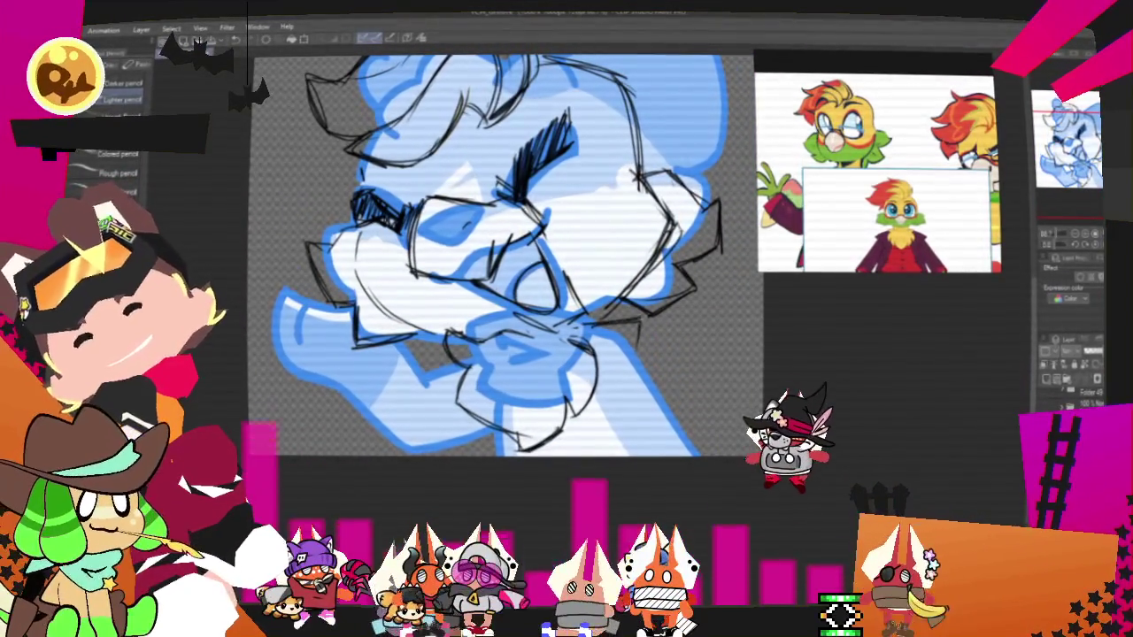
drag(642, 343, 699, 434)
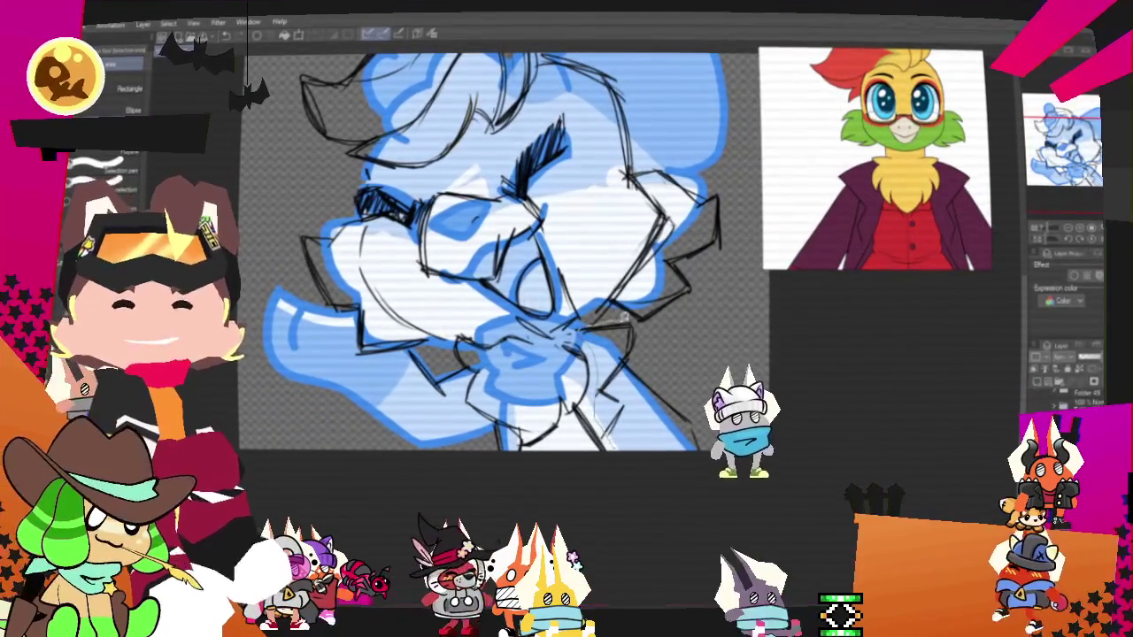
drag(619, 323, 746, 441)
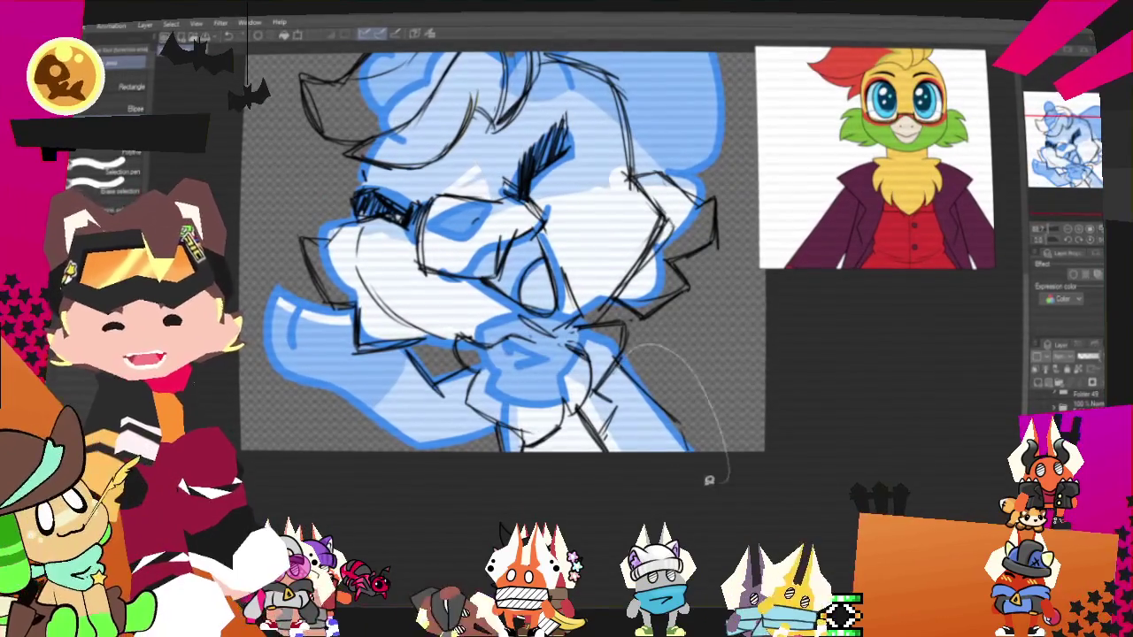
- Transform the selected lower-right lines near the neck and commit the change
key(ctrl+t)
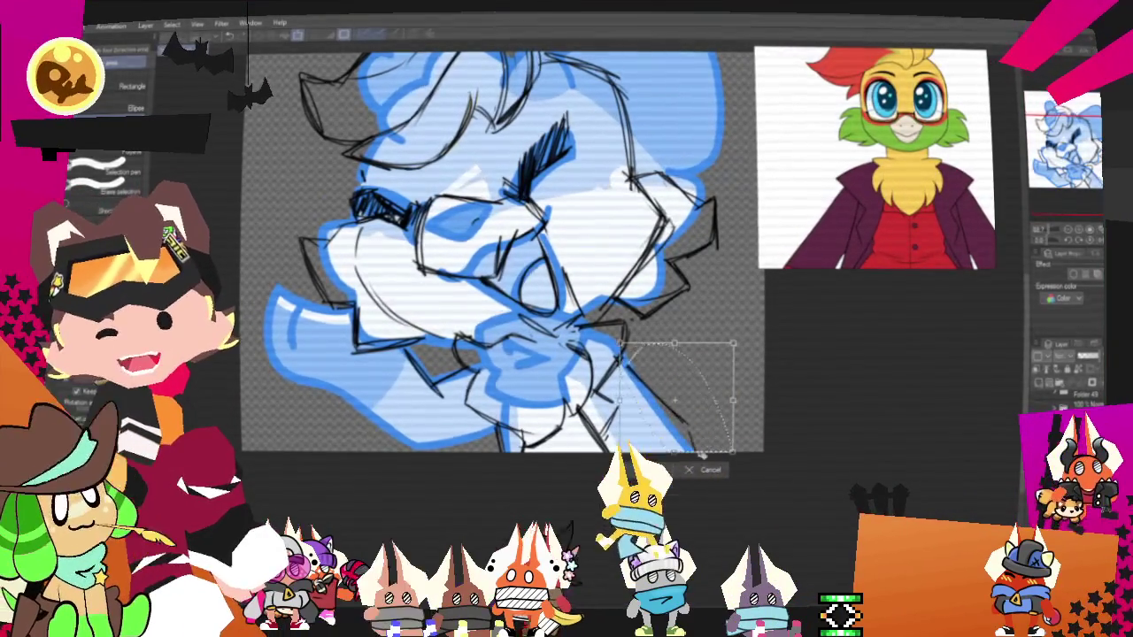
click(632, 476)
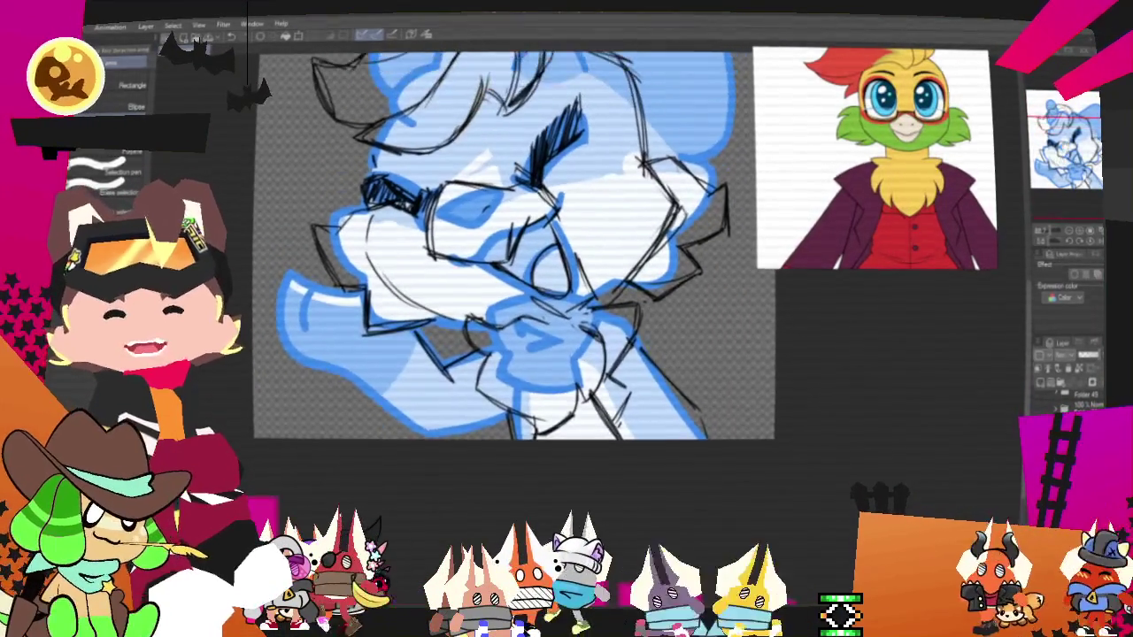
key(p)
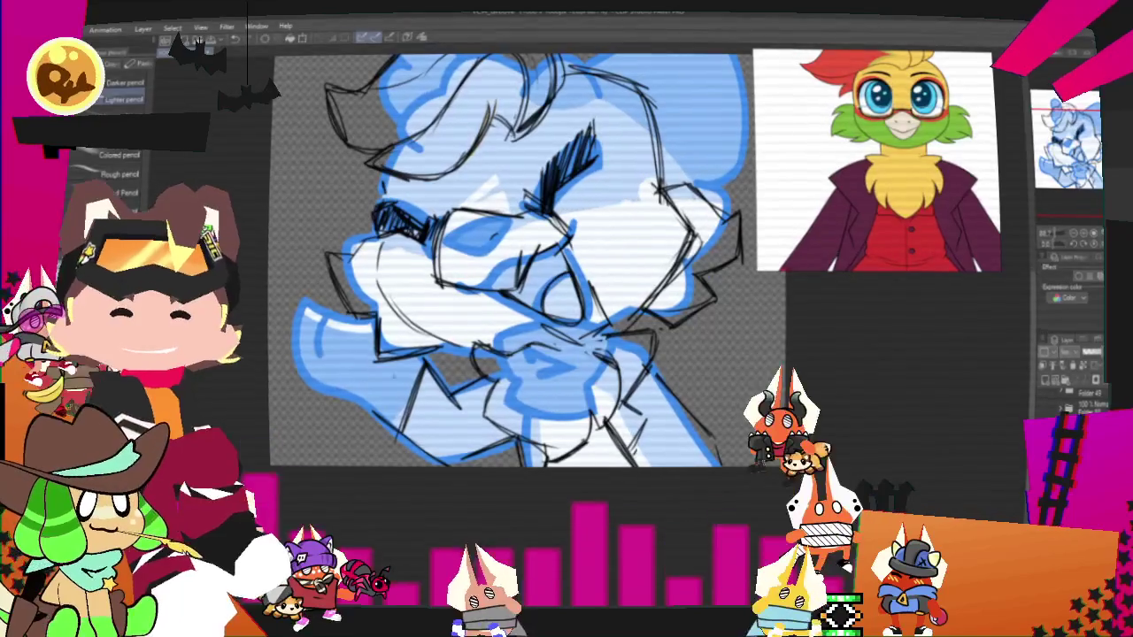
- Zoom the Sub View reference out to show the character's full body
scroll(878, 161, down, 3)
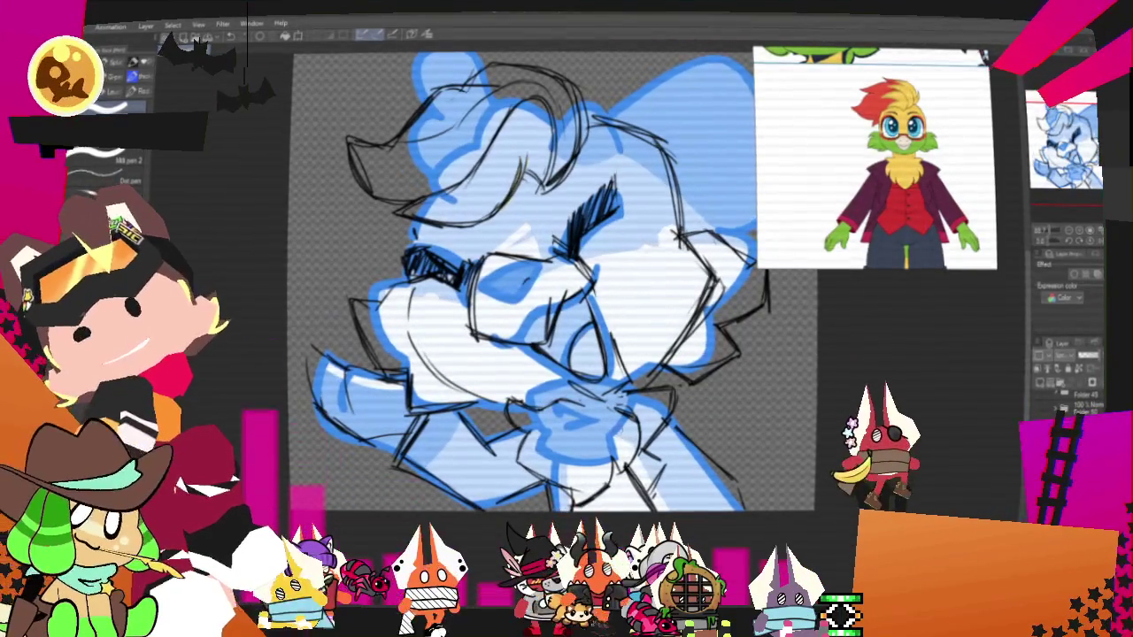
key(m)
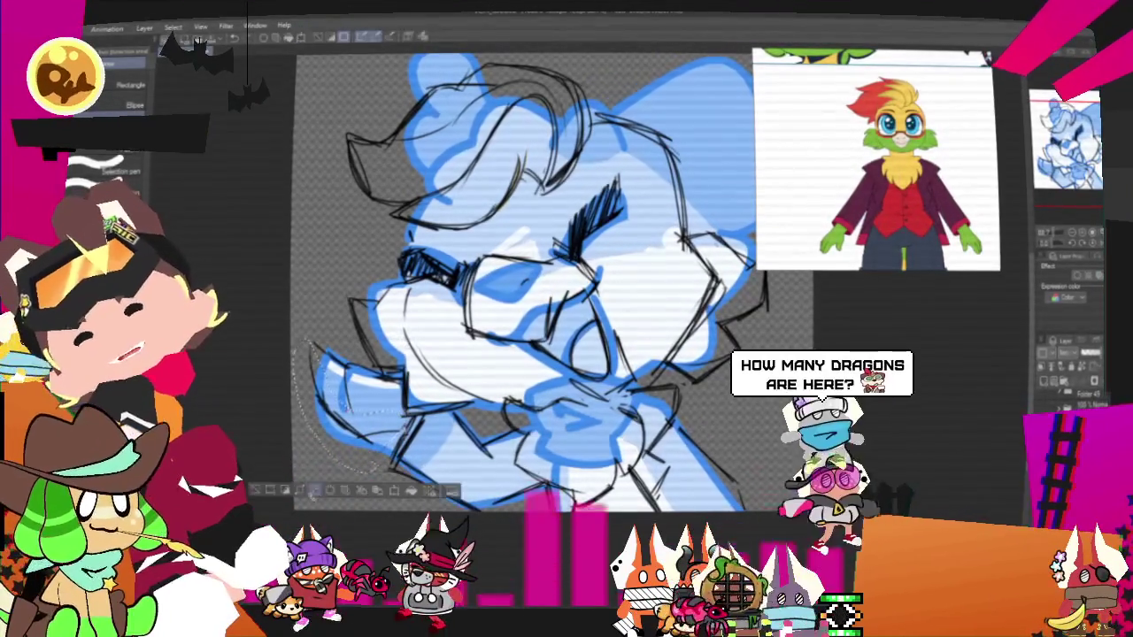
- Deselect, transform a lassoed part of the head sketch, then return to the pencil and zoom in
key(ctrl+d)
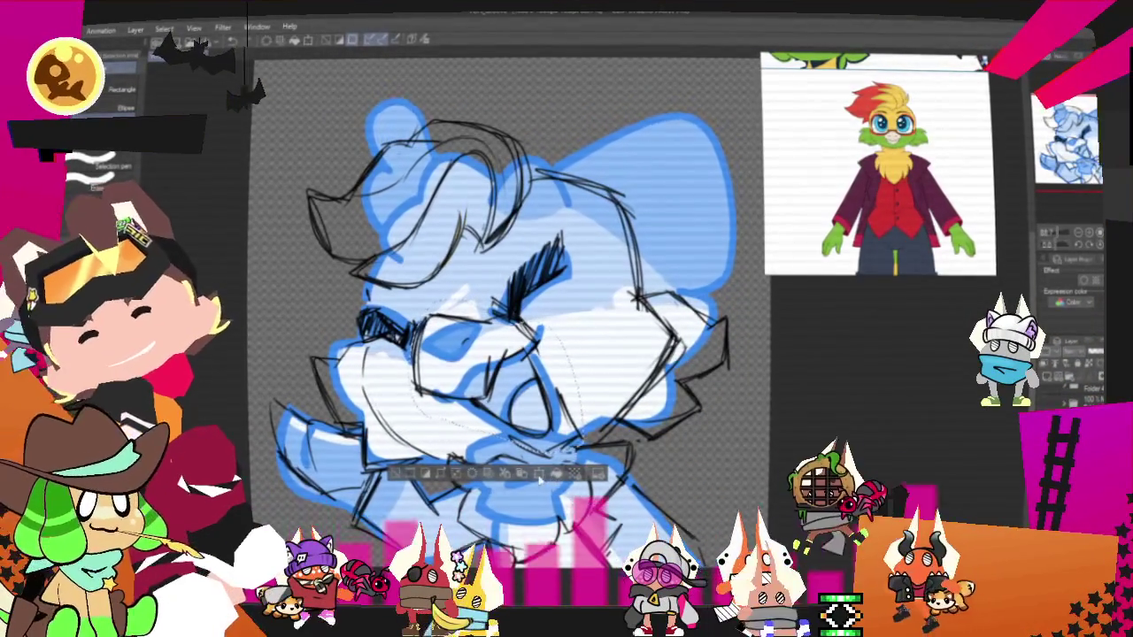
key(ctrl+t)
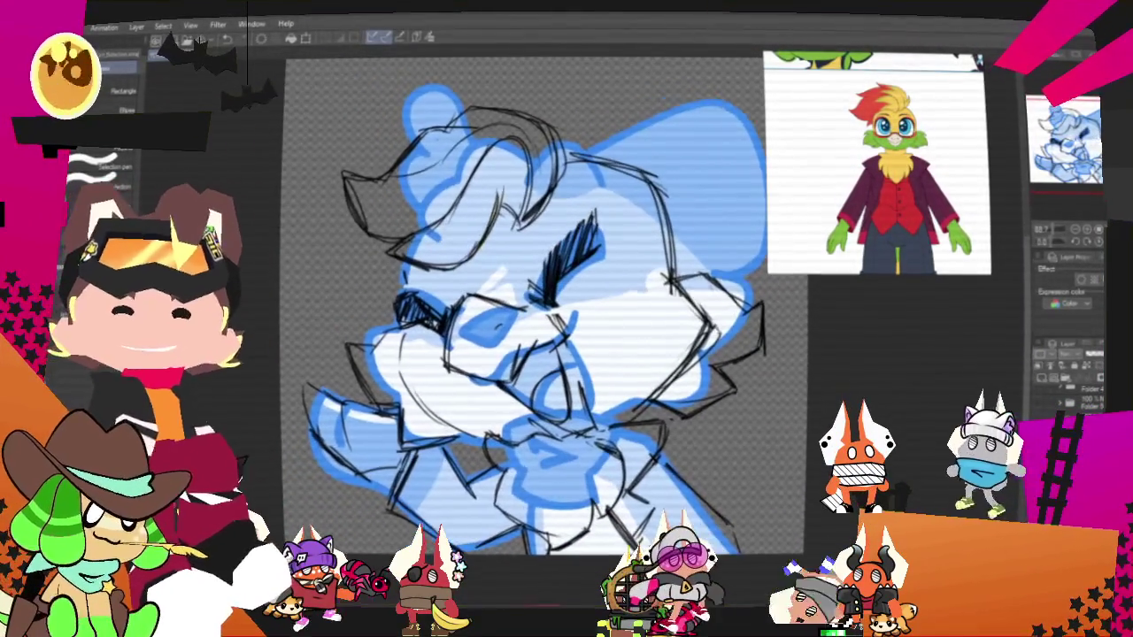
key(p)
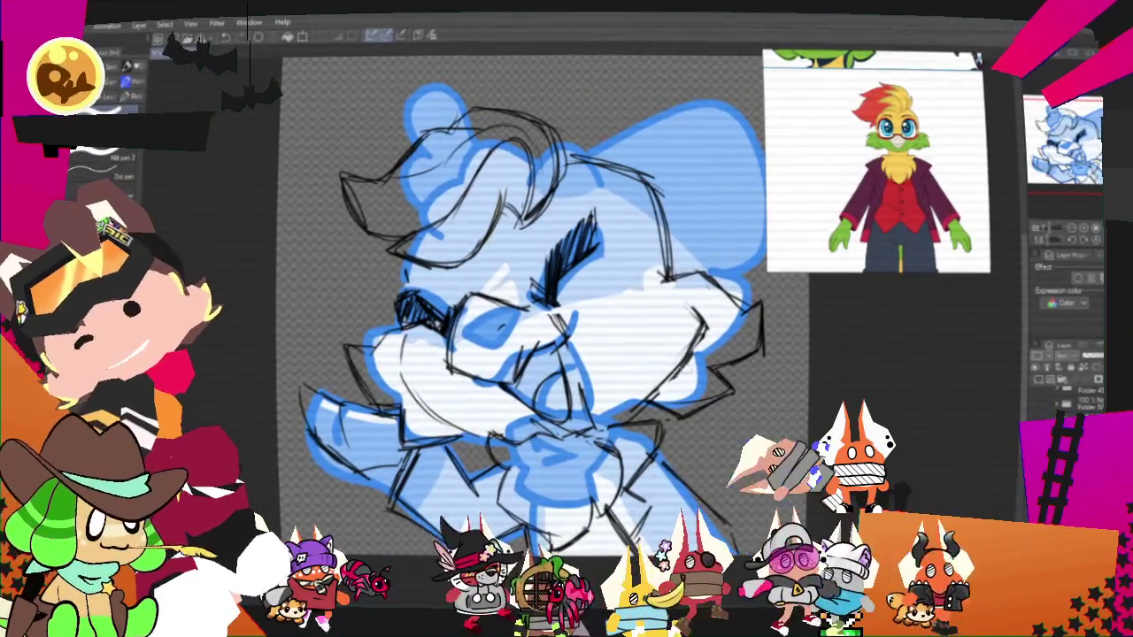
drag(531, 336, 487, 345)
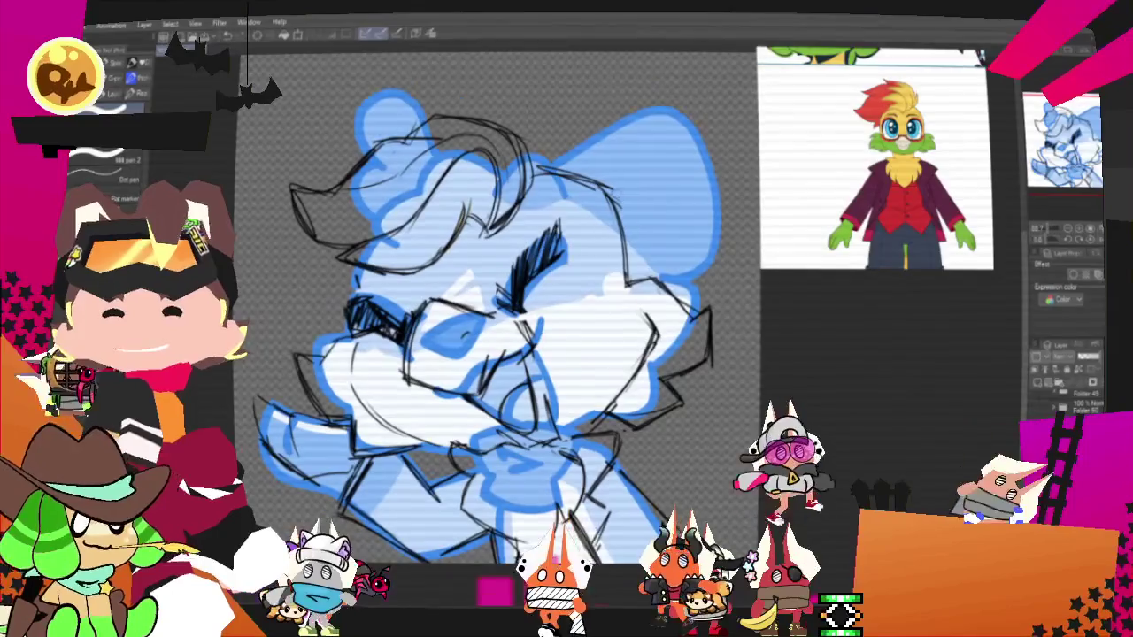
drag(540, 248, 584, 186)
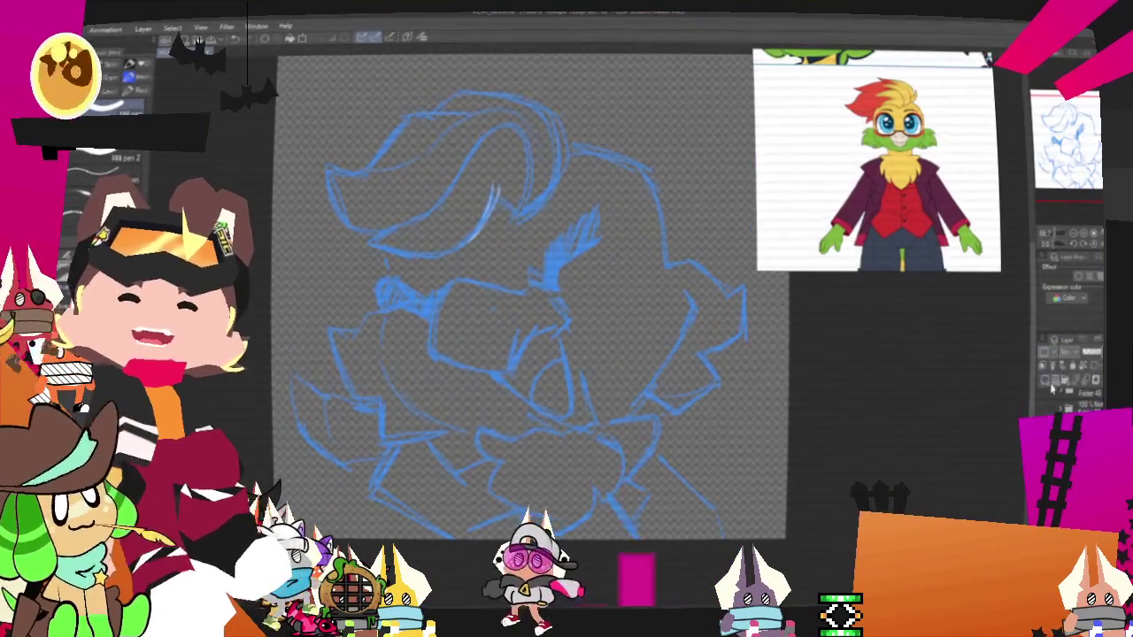
- Pan to the hair and test a first bold black curve on the forelock, undoing it
scroll(554, 297, left, 2)
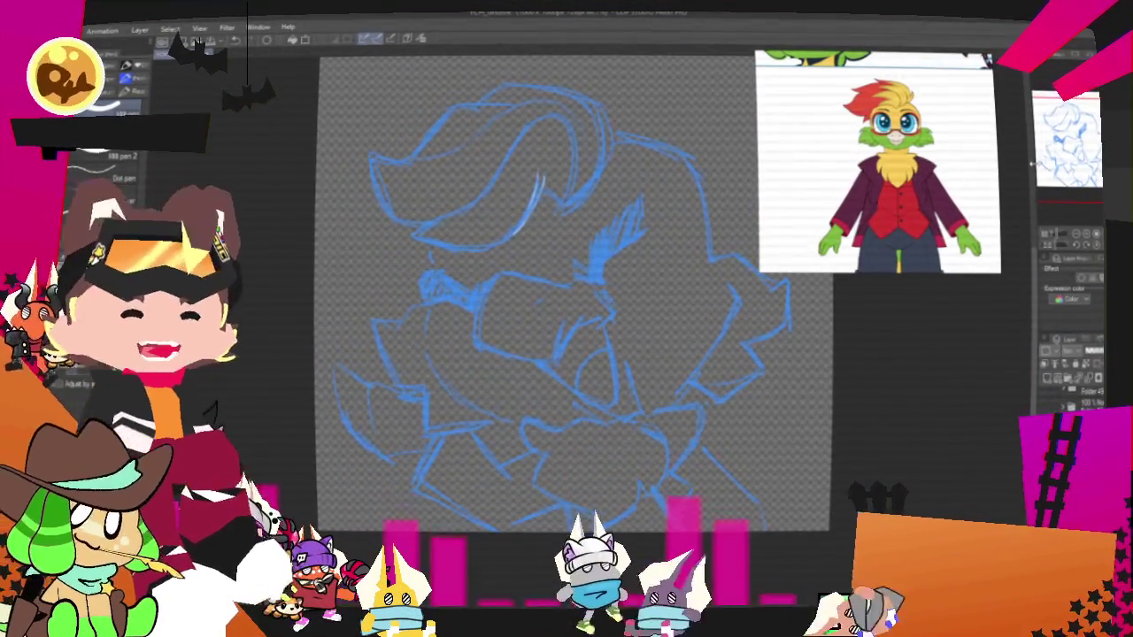
mouse_move(566, 292)
mouse_down()
mouse_move(584, 313)
mouse_move(549, 287)
mouse_up()
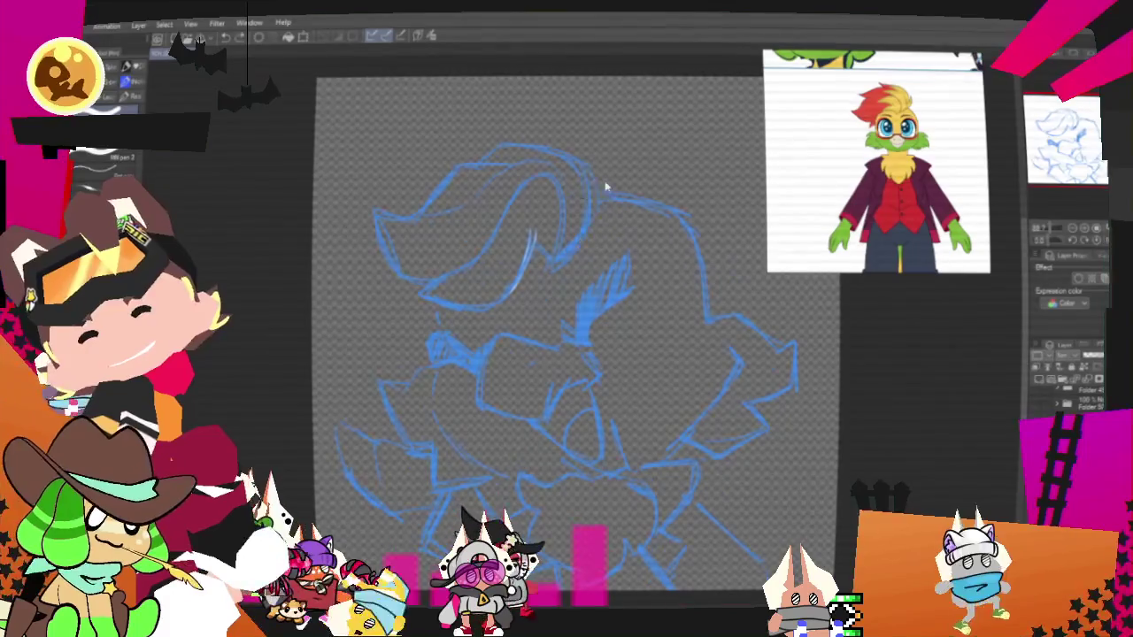
drag(587, 164, 540, 253)
key(ctrl+z)
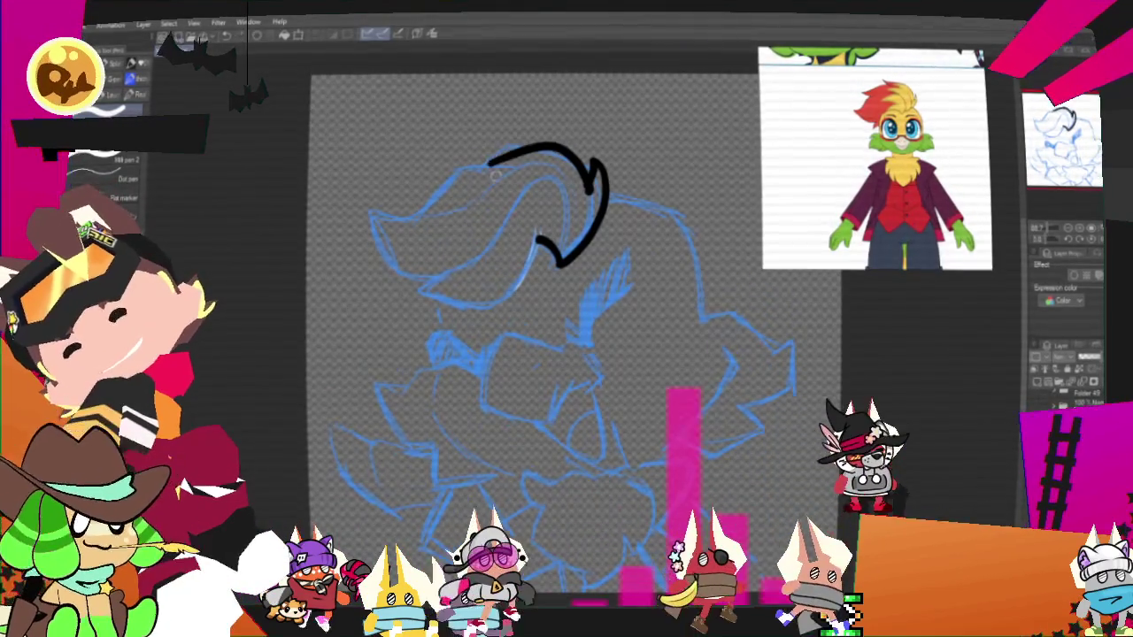
- Trace the front hair lock's lower edge and long upper line in bold black, redoing missed strokes
drag(486, 168, 586, 167)
key(ctrl+z)
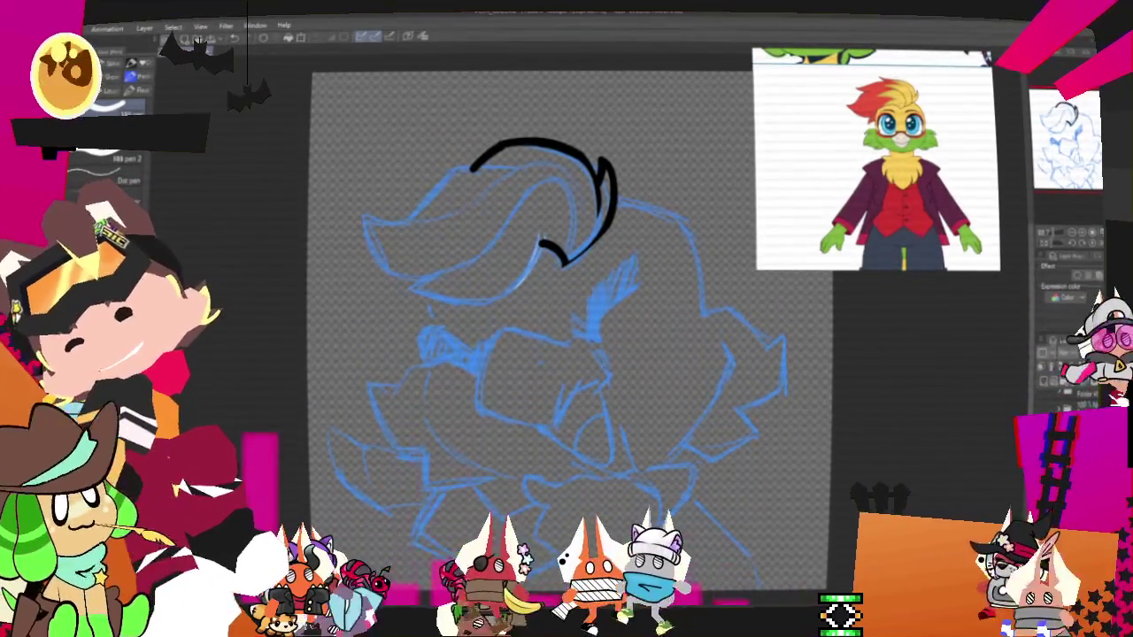
drag(576, 252, 404, 283)
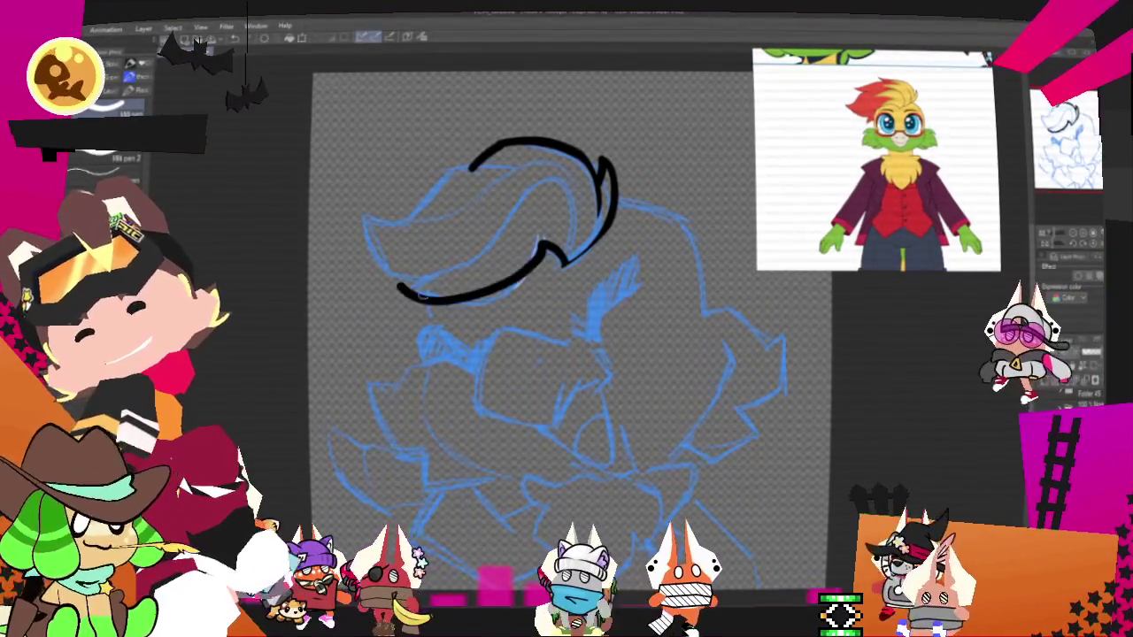
key(ctrl+z)
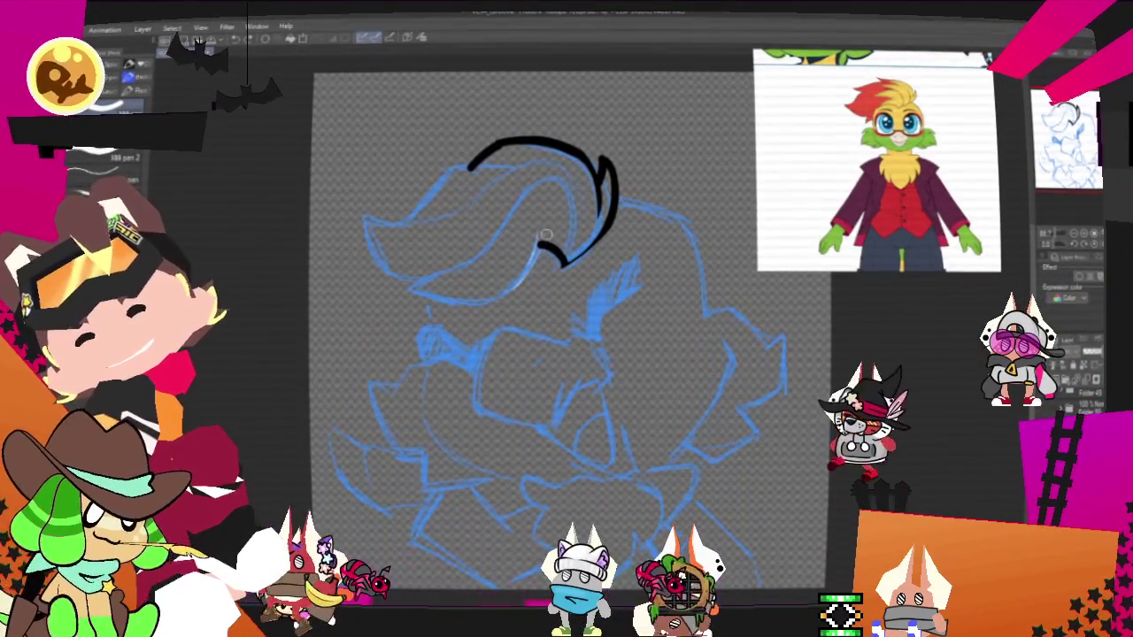
mouse_move(416, 288)
mouse_down()
mouse_move(364, 223)
mouse_move(474, 166)
mouse_up()
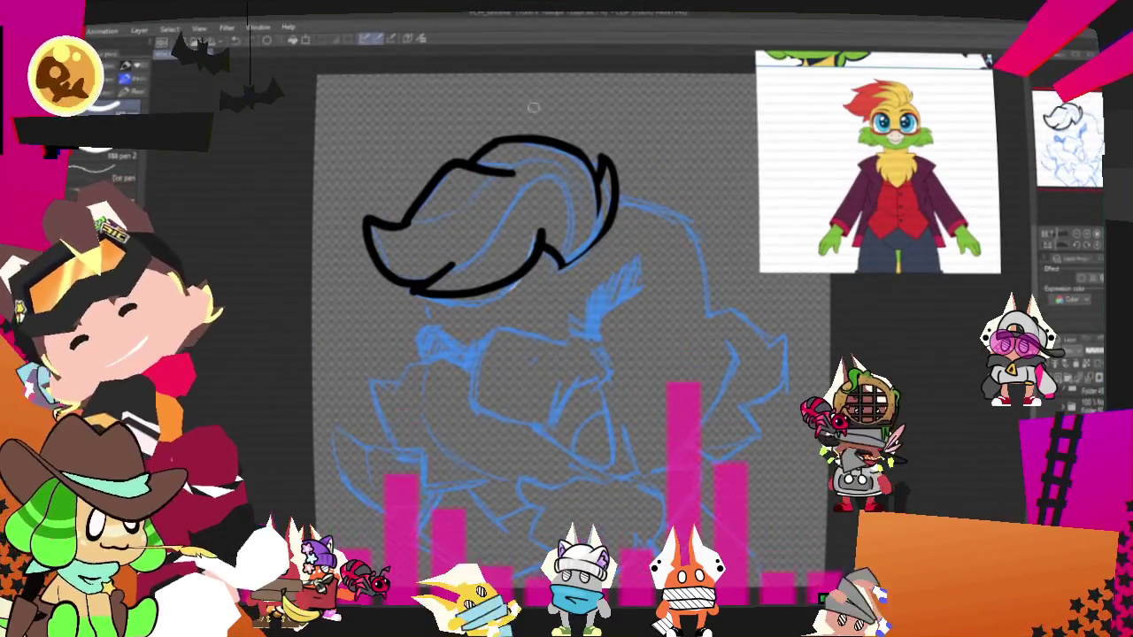
key(ctrl+z)
drag(370, 226, 538, 168)
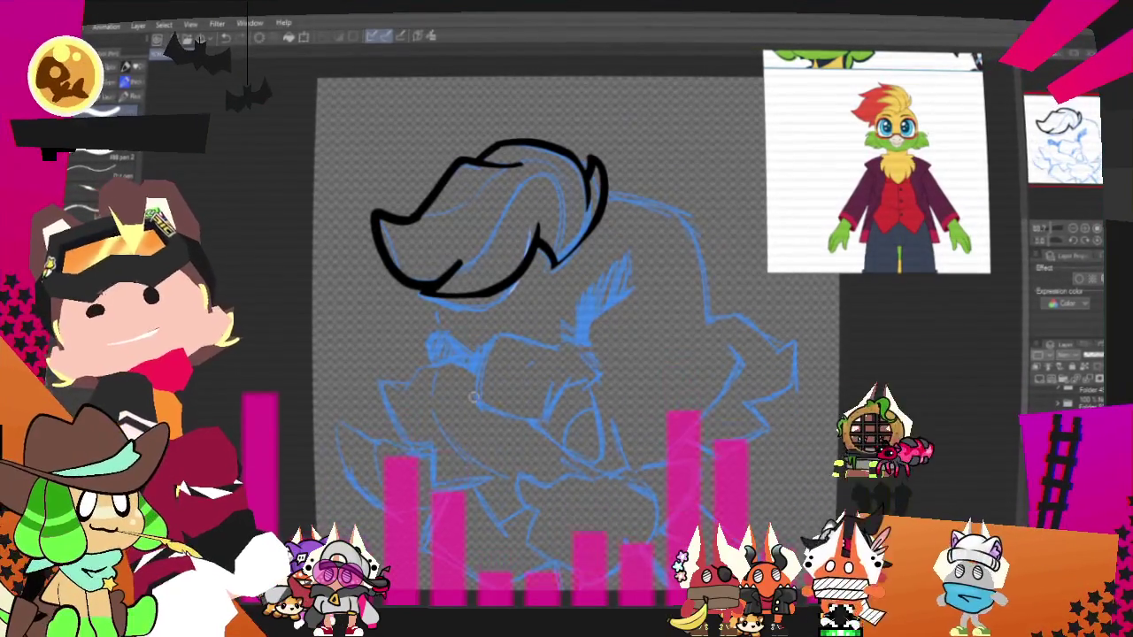
drag(566, 319, 526, 351)
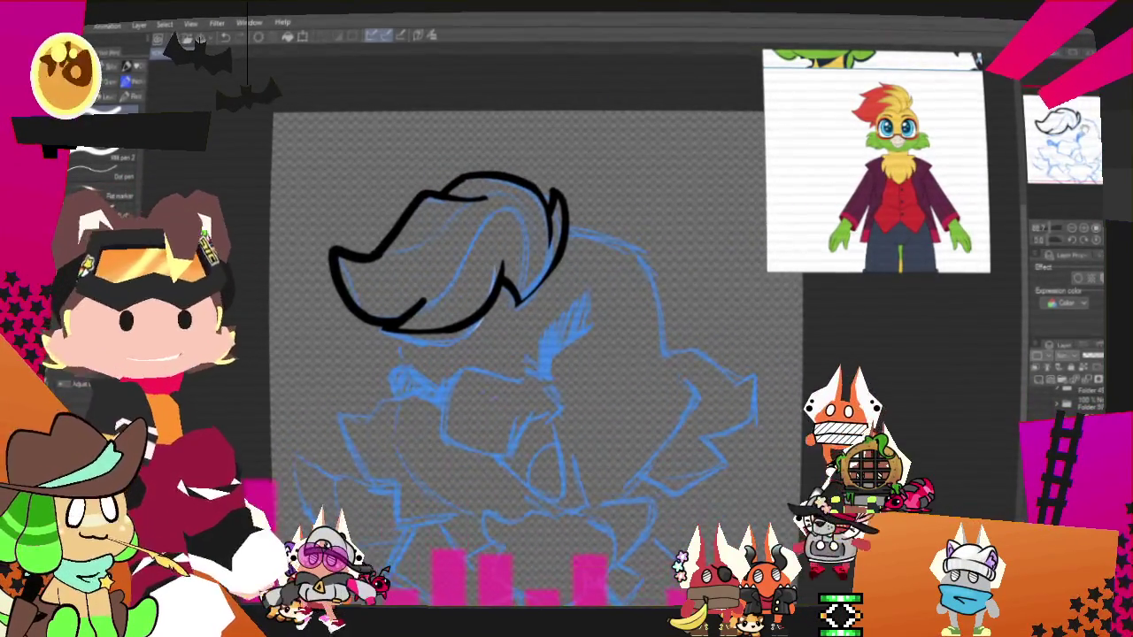